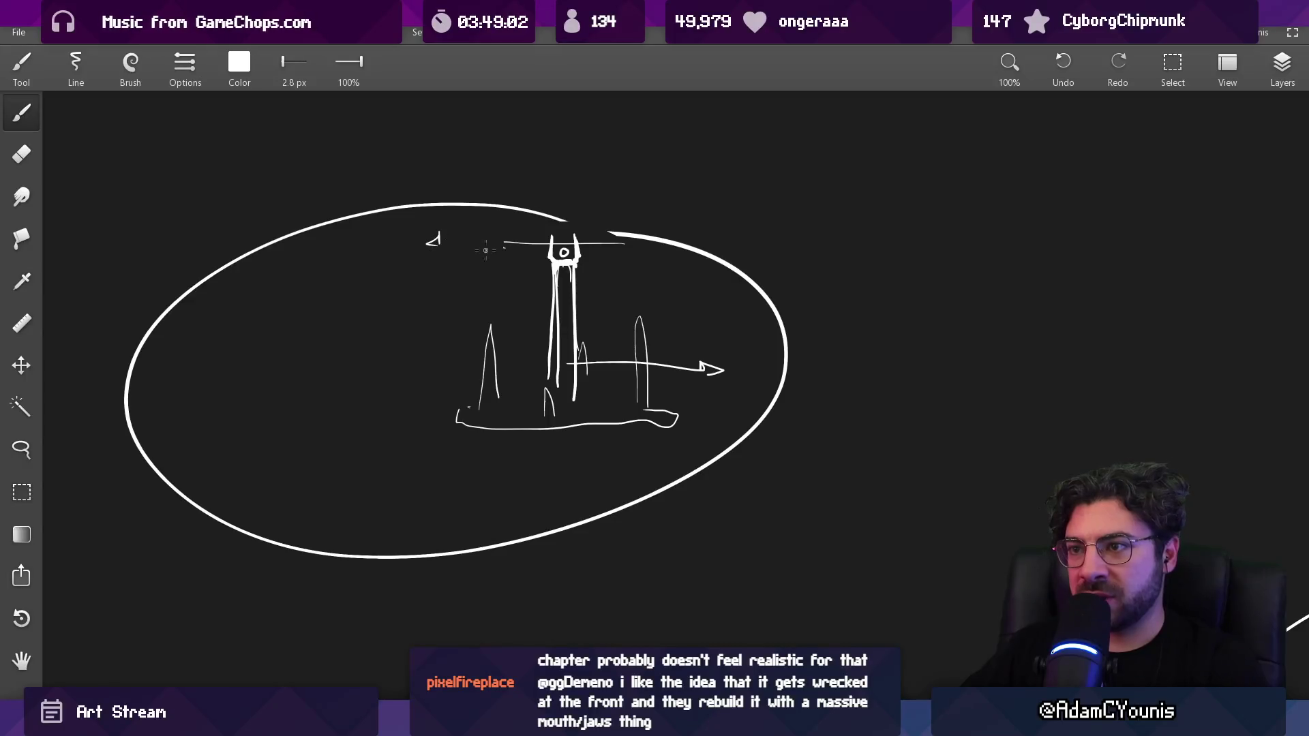
Draw a trial horizontal line across the tower top, then undo it
left_click_drag(442, 243, 513, 243)
key("ctrl+z")
key("ctrl+z")
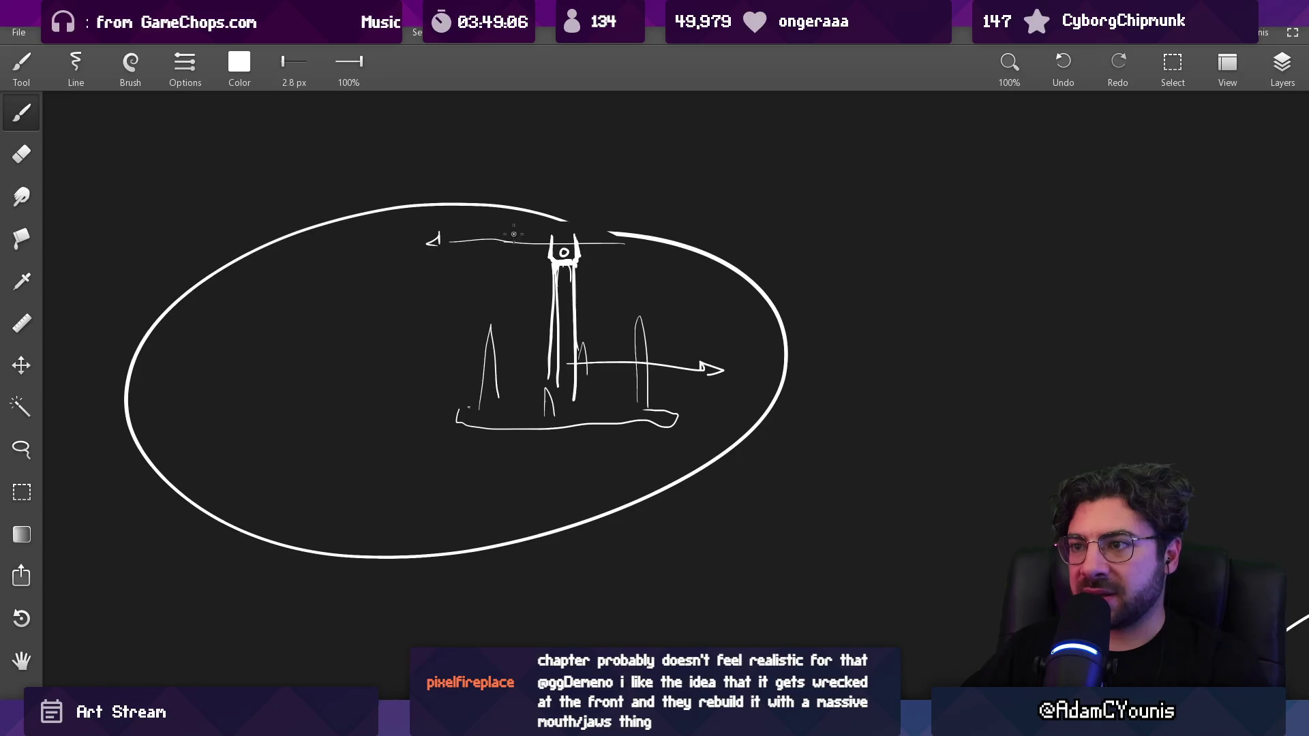
key("ctrl+z")
Clean the tower top with the Eraser, return to Brush, and undo a looping stroke by the ellipse
key("e")
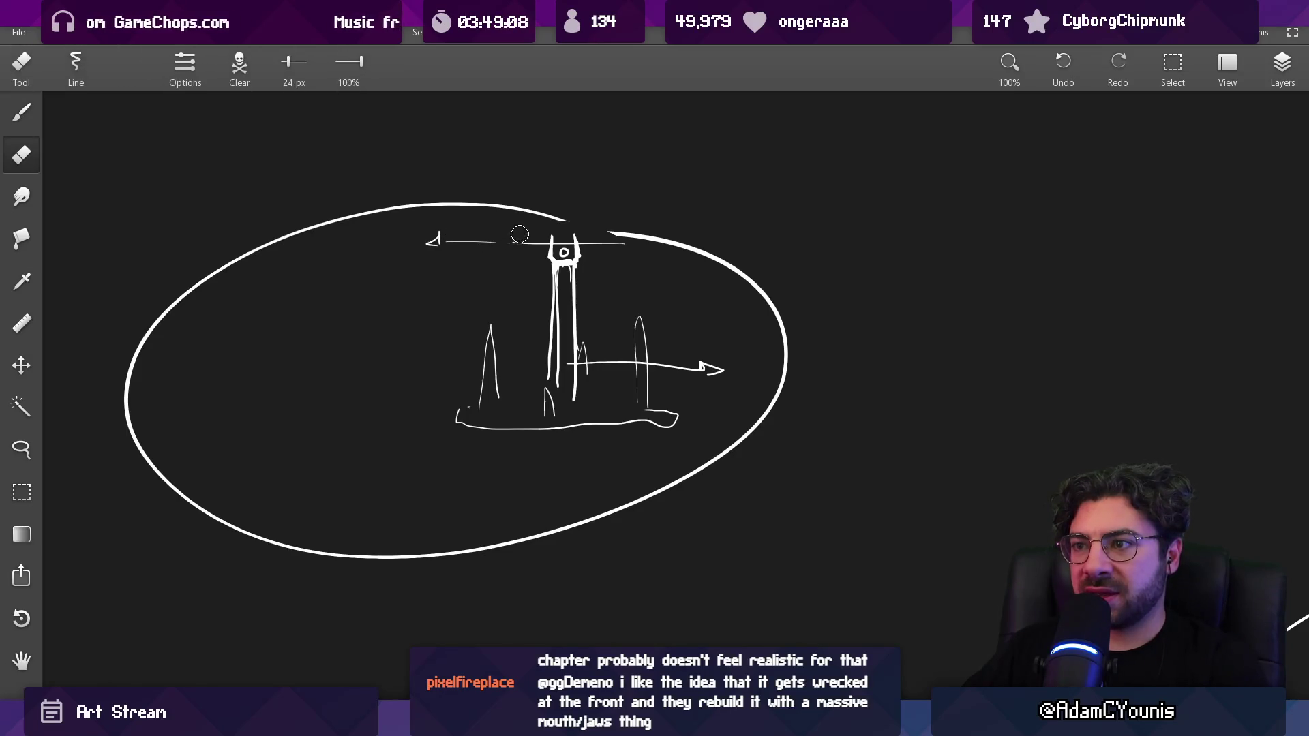
key("b")
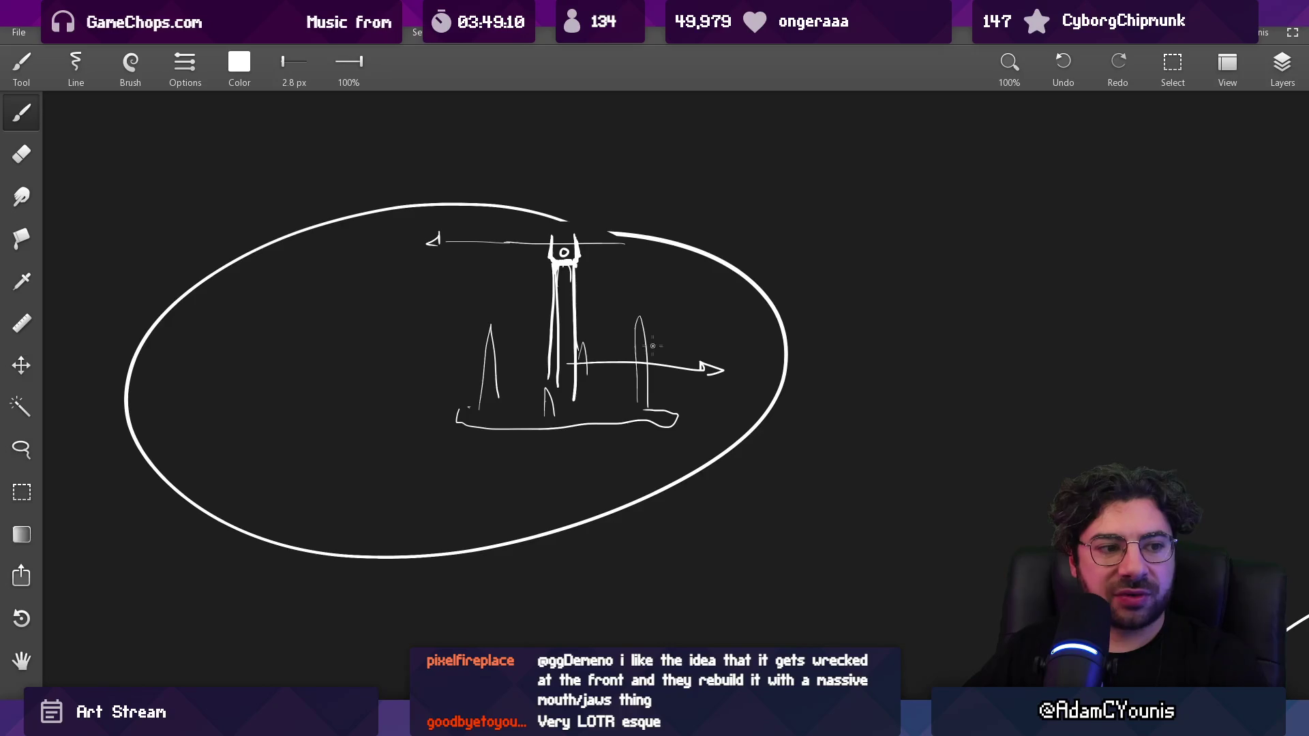
key("e")
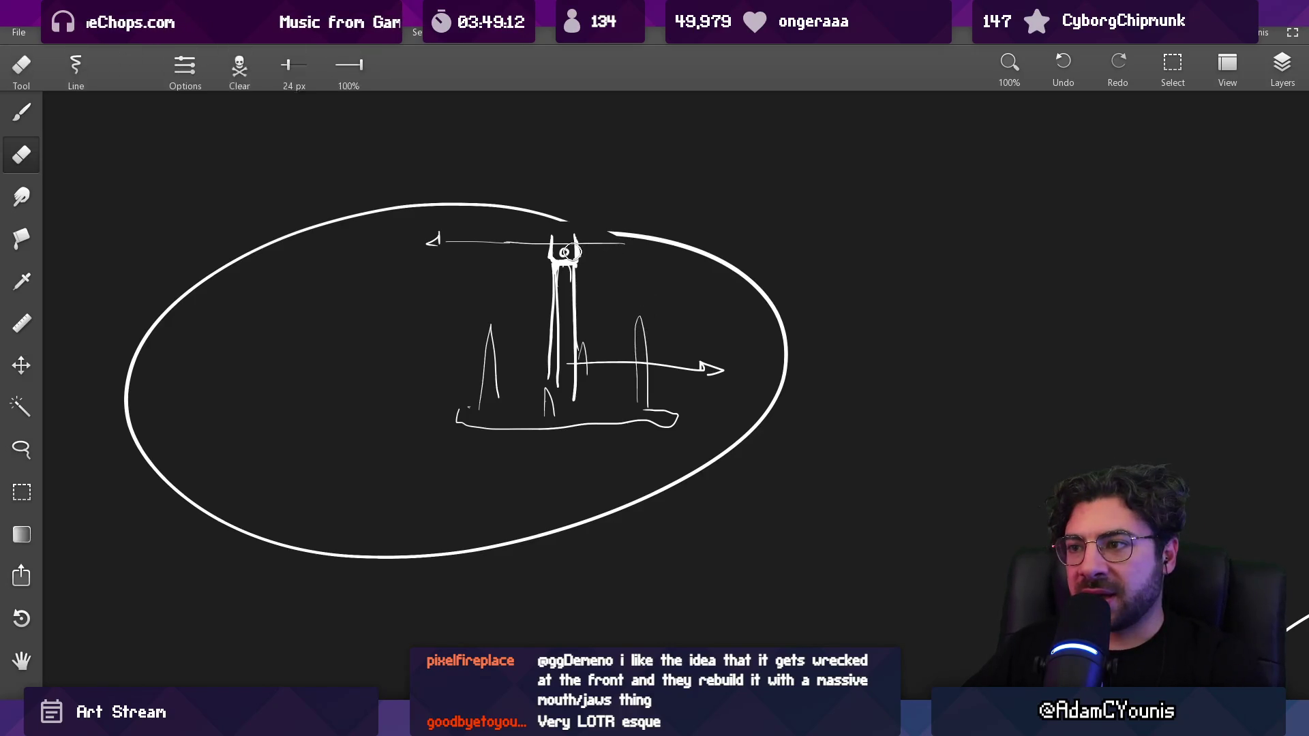
key("b")
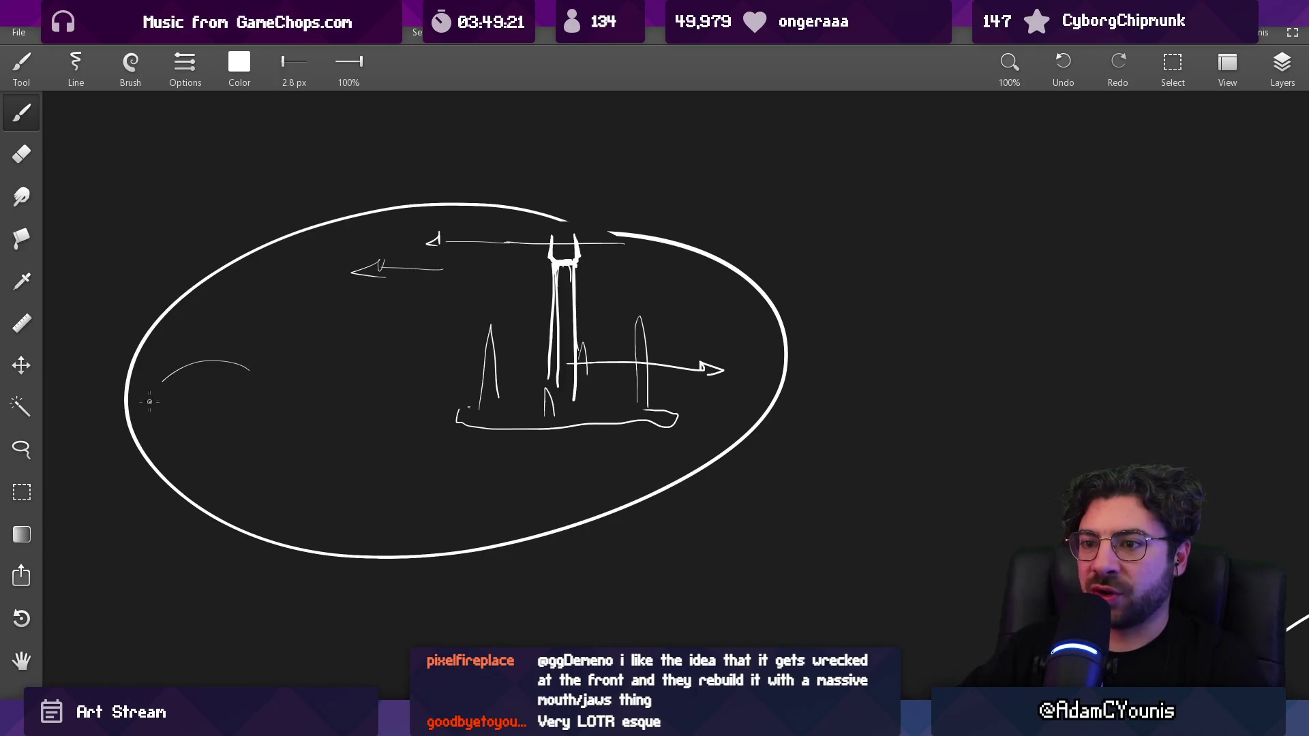
left_click_drag(149, 402, 158, 389)
key("ctrl+z")
key("ctrl+z")
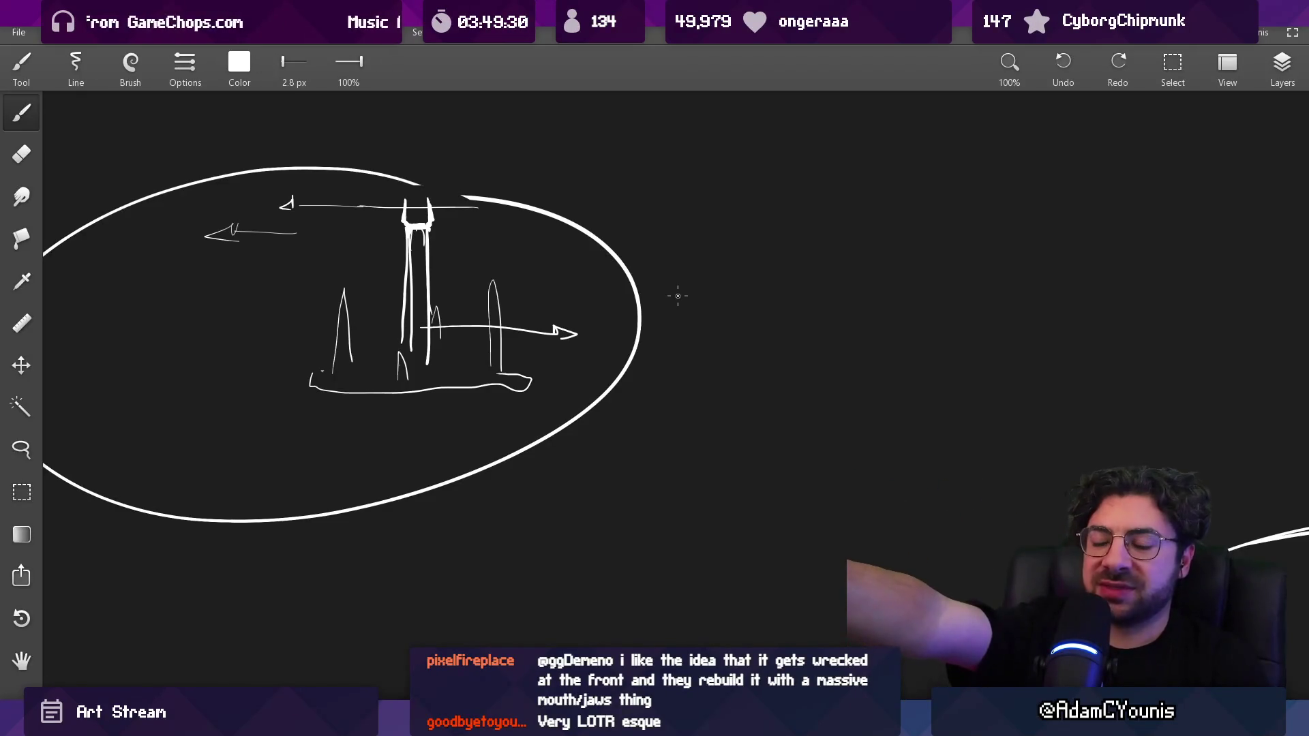
Draw a jagged coastline running out of the right ellipse, plus horizontal streaks to its right
scroll(499, 426, "down", 3)
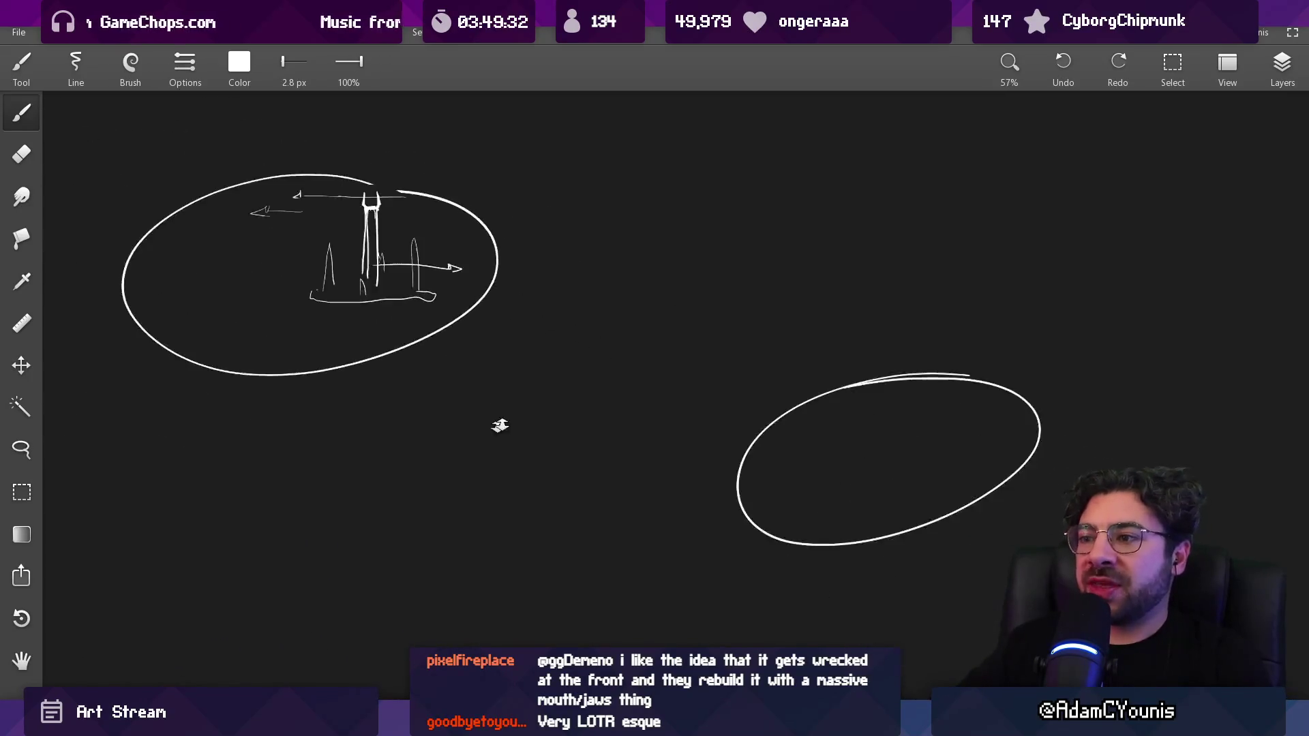
scroll(500, 425, "right", 5)
left_click_drag(671, 436, 594, 348)
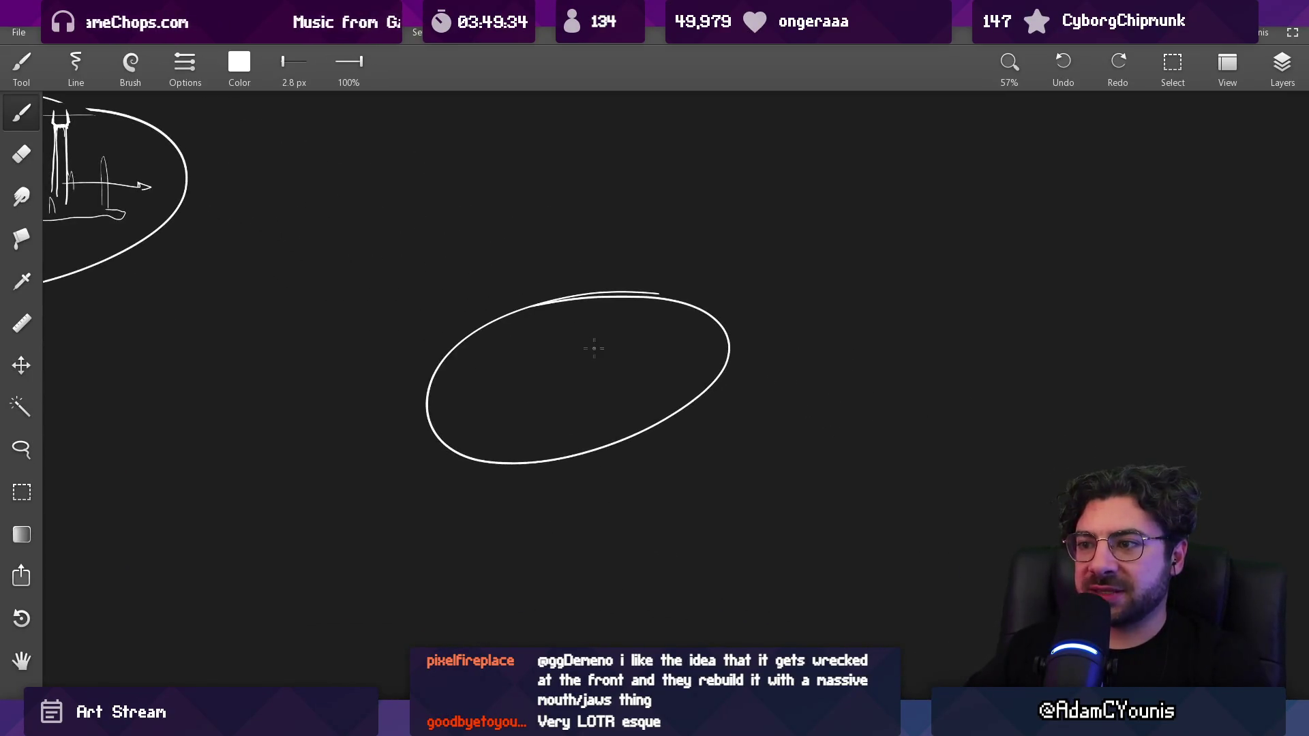
mouse_move(508, 345)
left_mouse_down()
mouse_move(671, 349)
mouse_move(700, 394)
left_mouse_up()
key("ctrl+z")
left_click_drag(799, 449, 866, 475)
left_click_drag(733, 359, 692, 348)
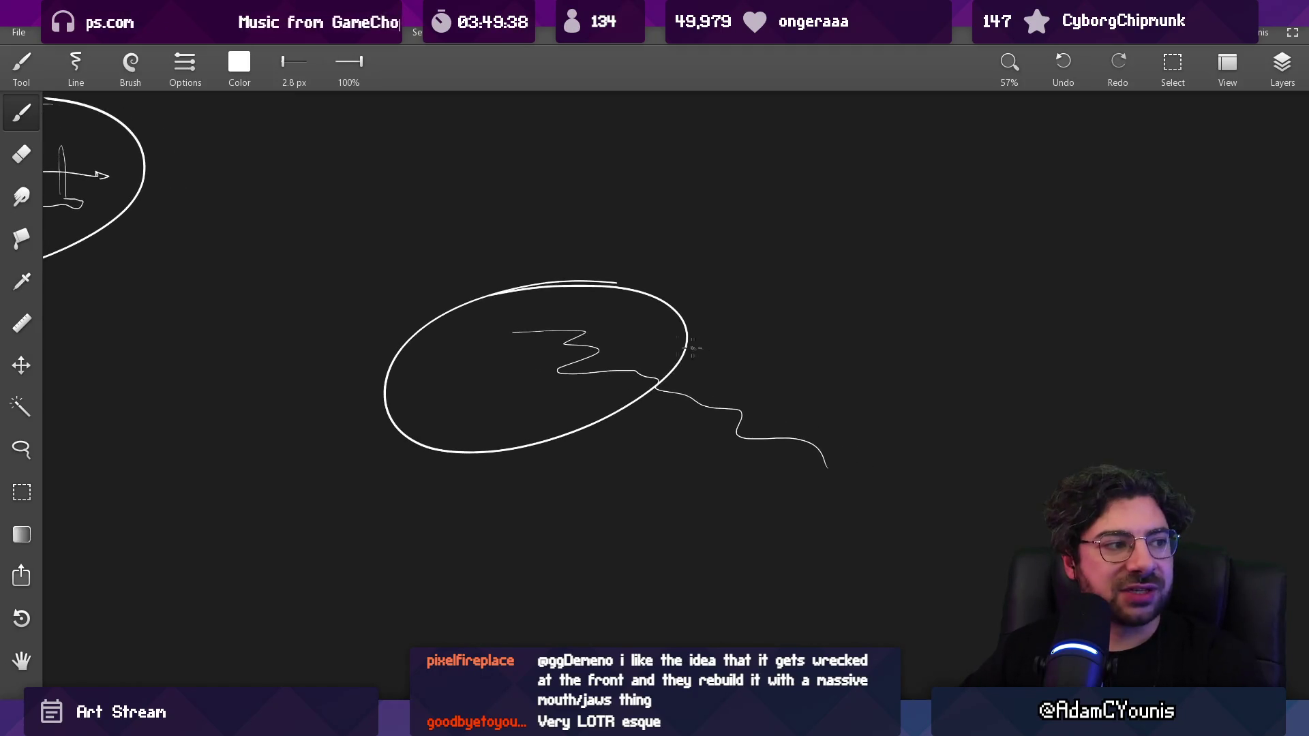
left_click_drag(758, 320, 980, 329)
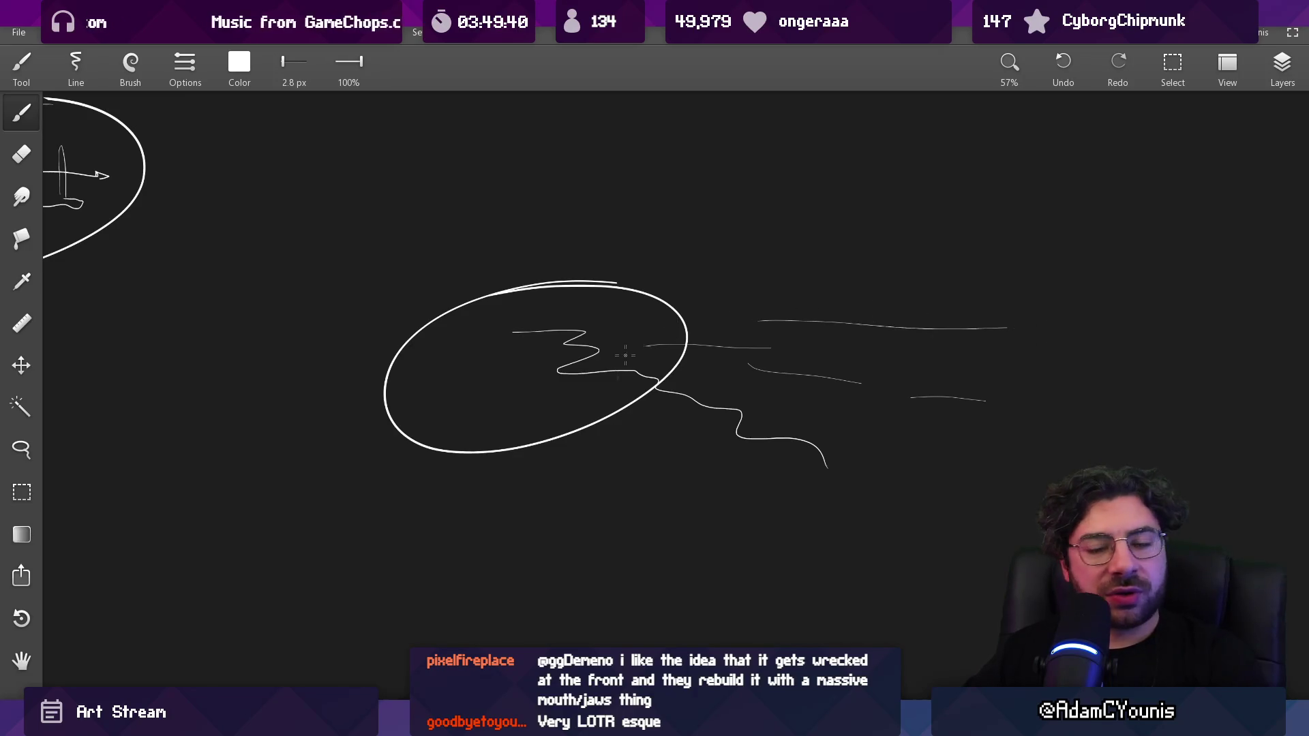
Sketch a small ship at the coastline with a hull curve and vertical masts
scroll(625, 355, "up", 5)
left_click_drag(587, 335, 674, 357)
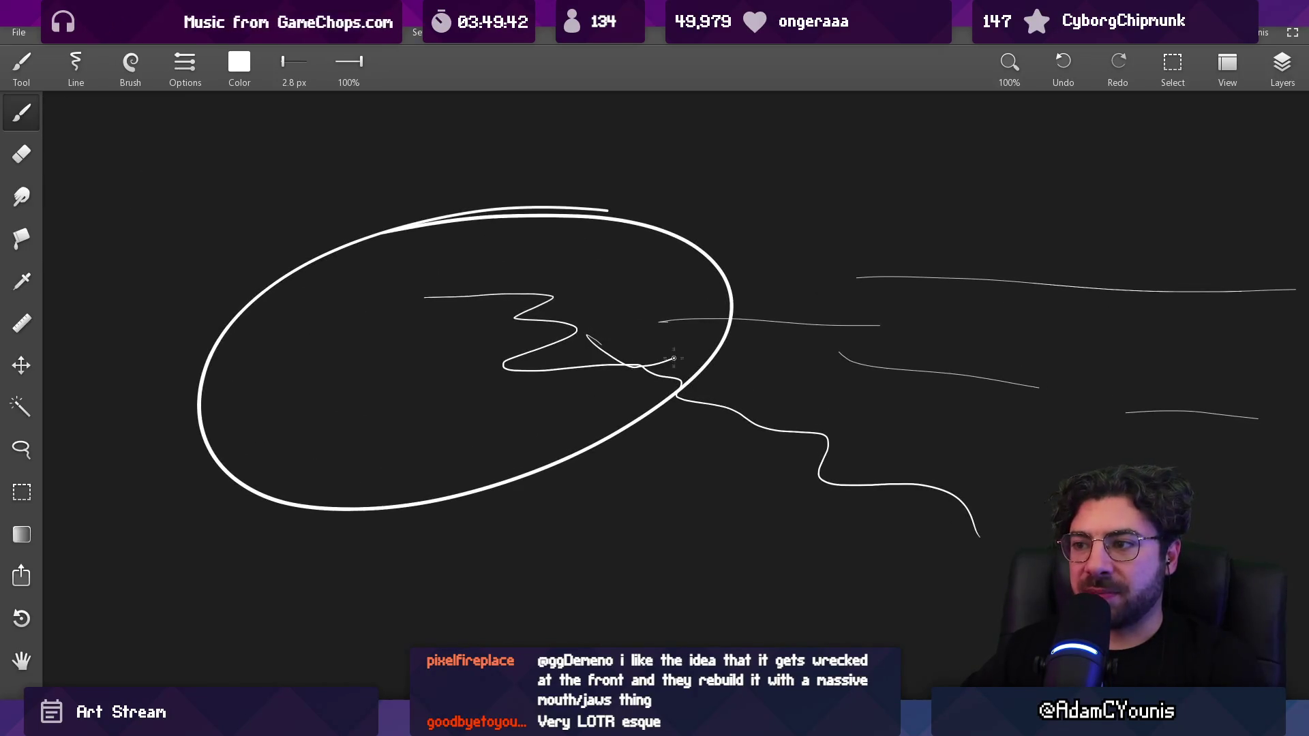
left_click_drag(607, 266, 605, 315)
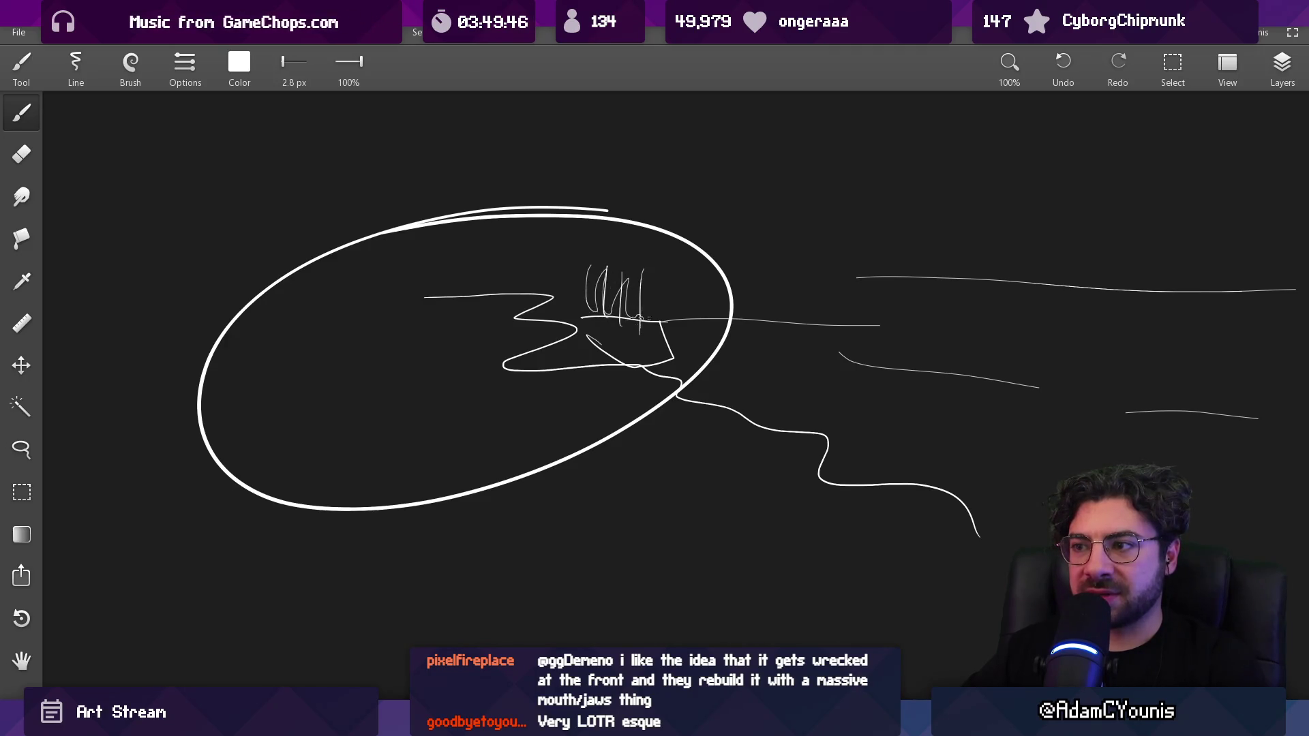
Undo the stray horizontal line on the ship sketch and pan around to view all the ellipses
scroll(625, 268, "down", 5)
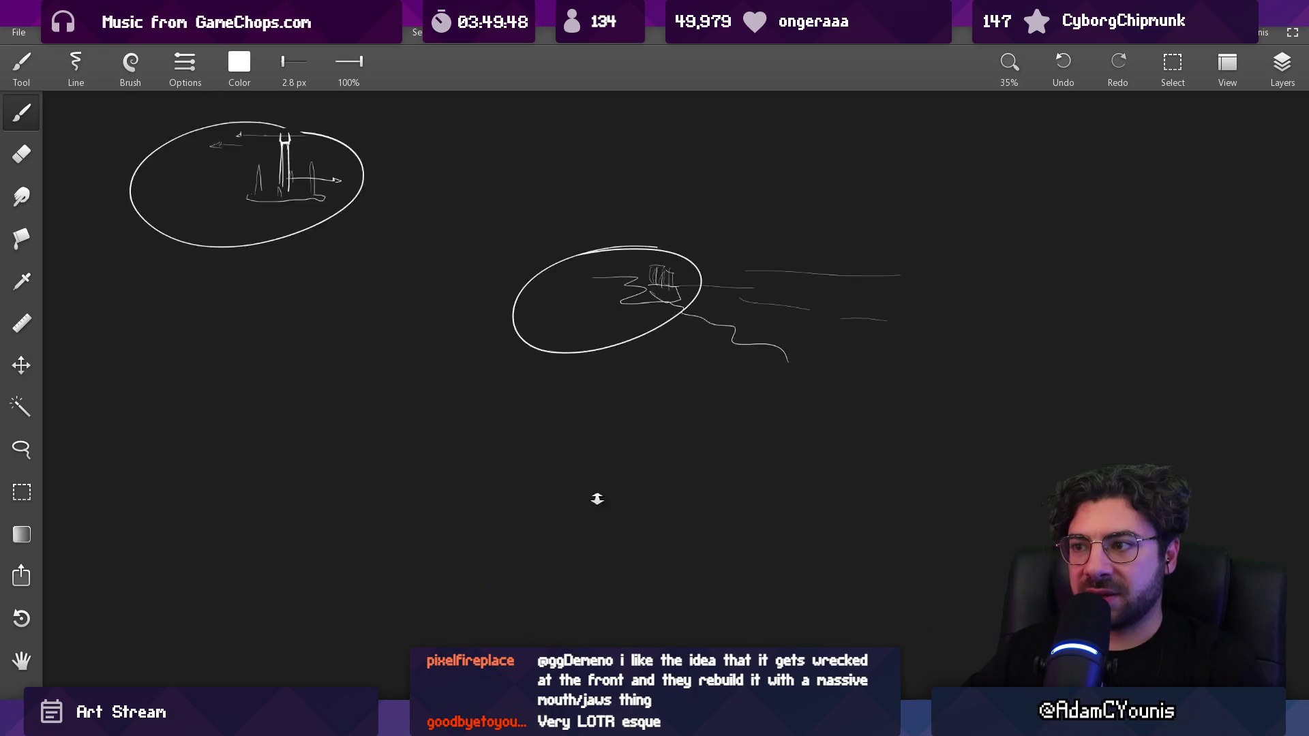
scroll(570, 281, "up", 4)
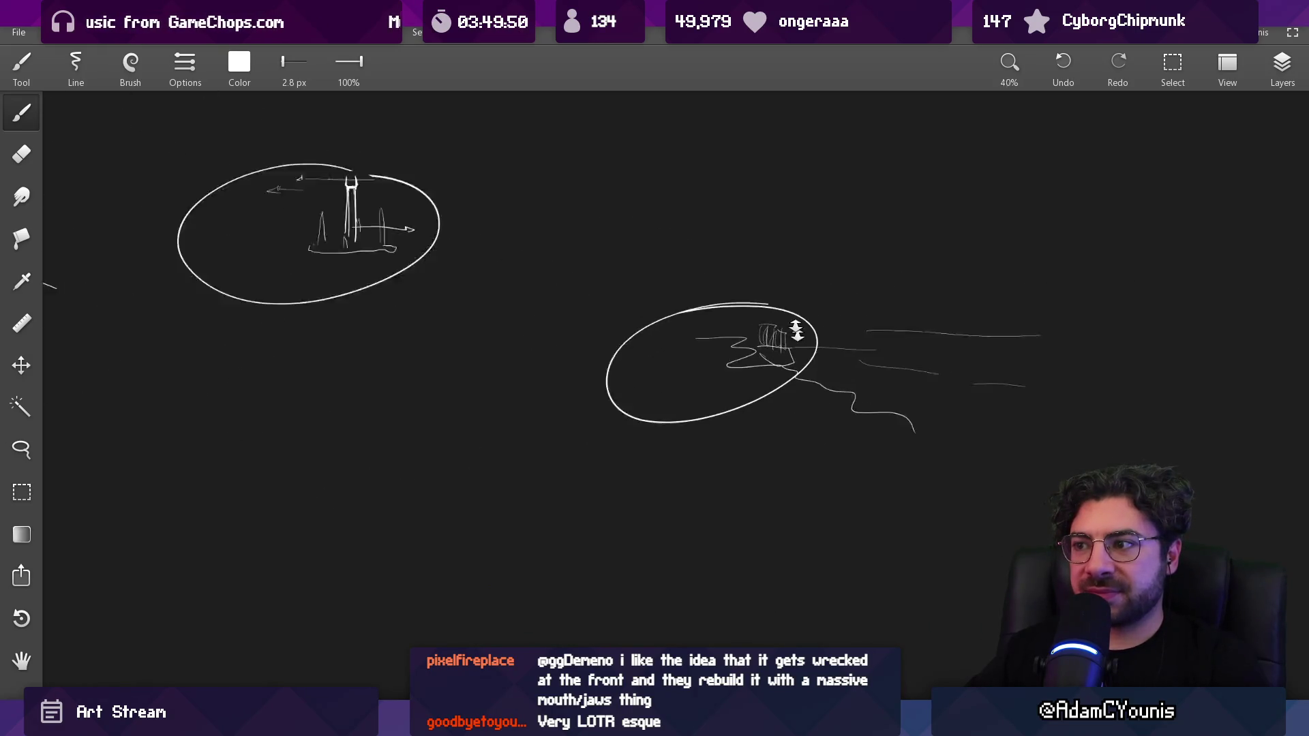
key("ctrl+z")
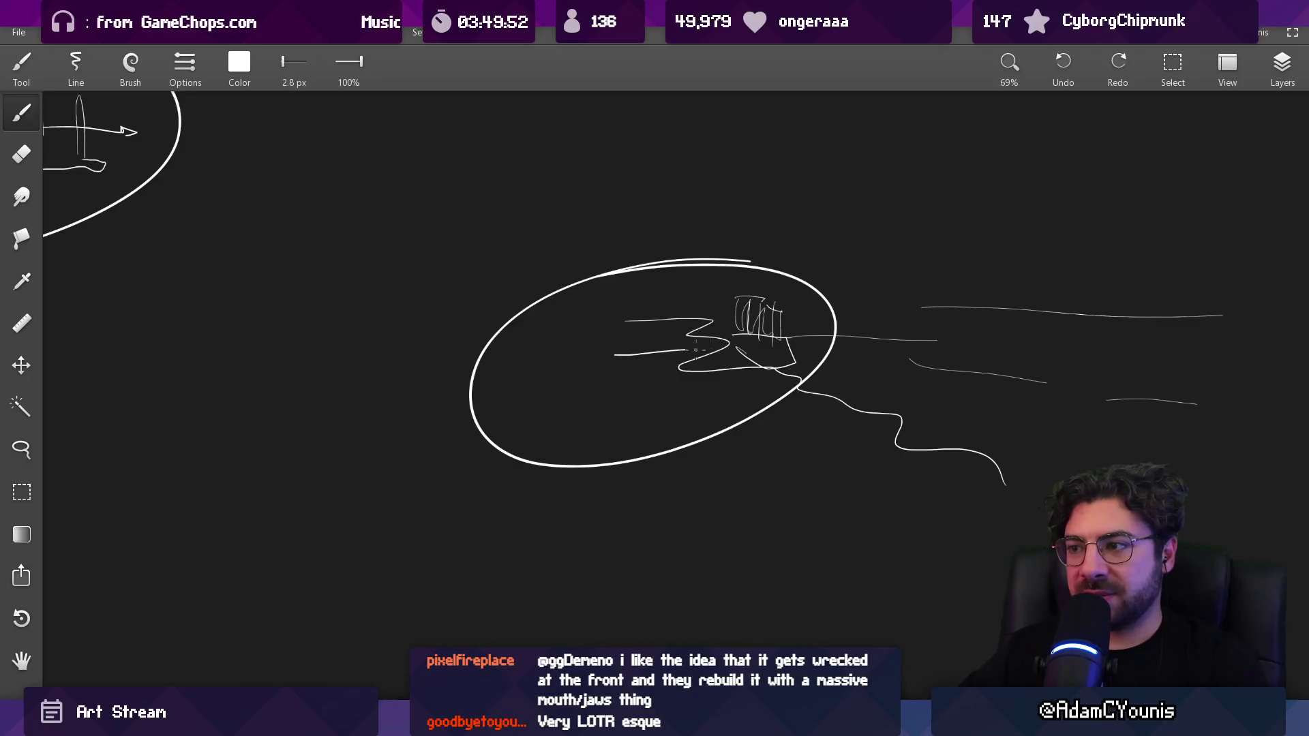
scroll(731, 313, "down", 3)
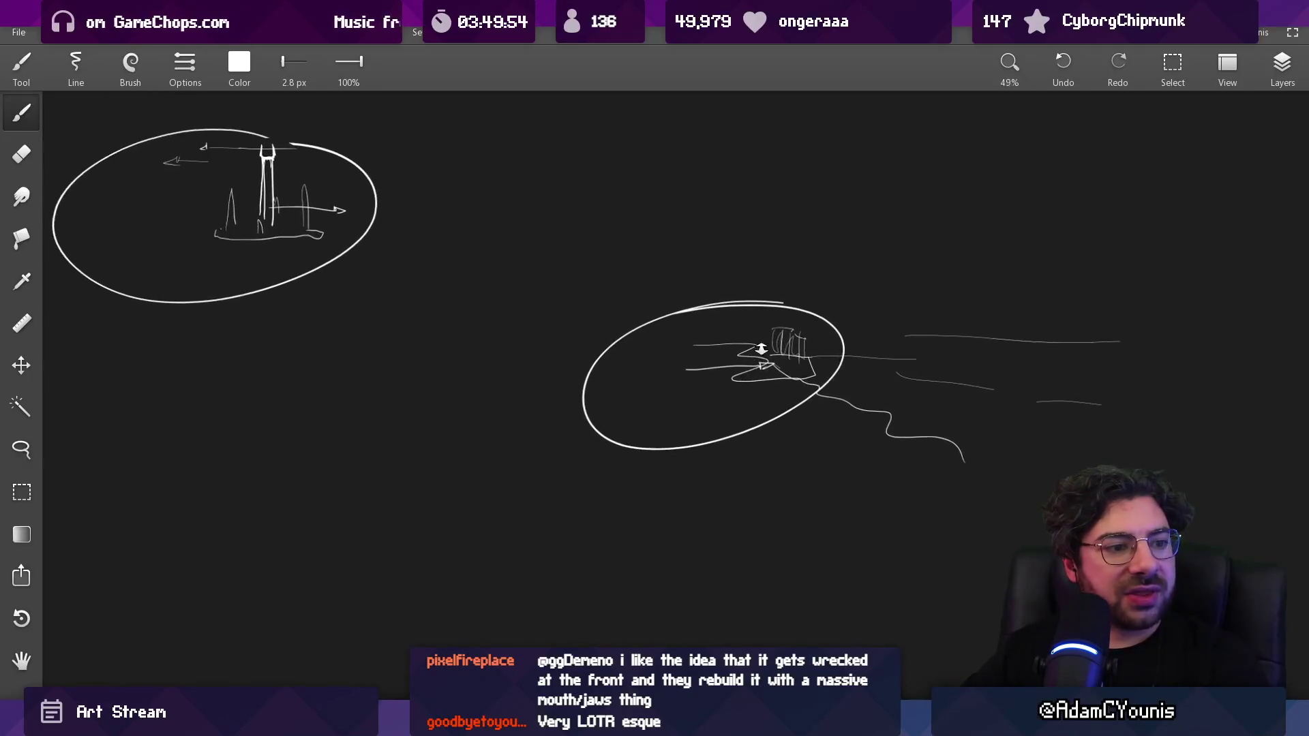
scroll(805, 291, "left", 10)
scroll(805, 291, "up", 4)
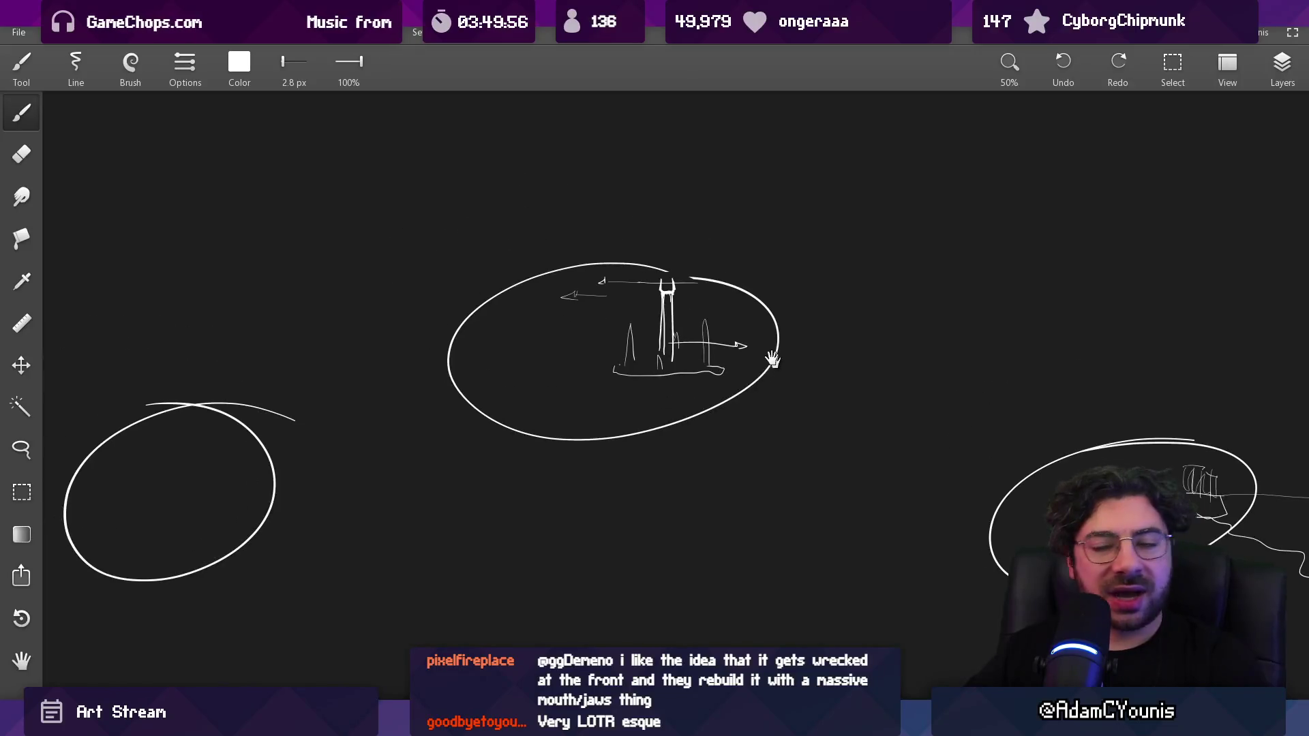
scroll(686, 332, "right", 5)
scroll(687, 332, "down", 1)
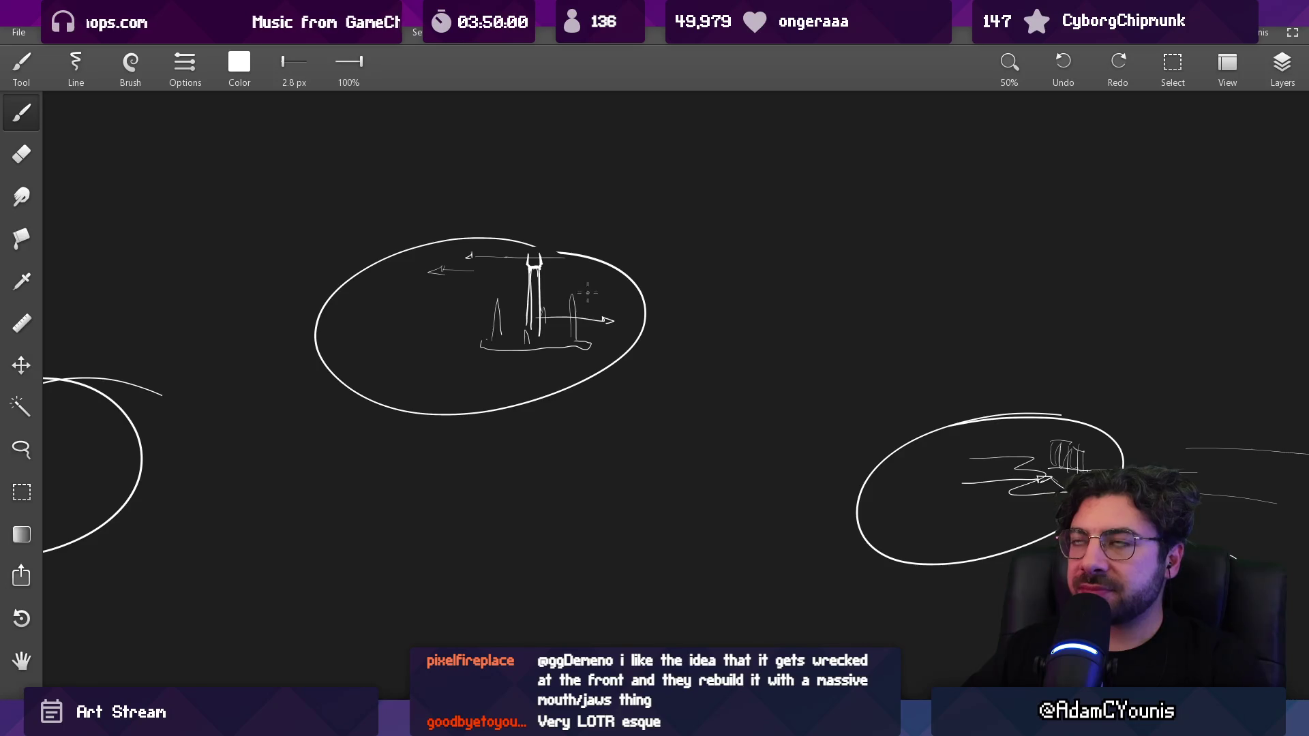
scroll(618, 270, "right", 10)
scroll(618, 271, "down", 3)
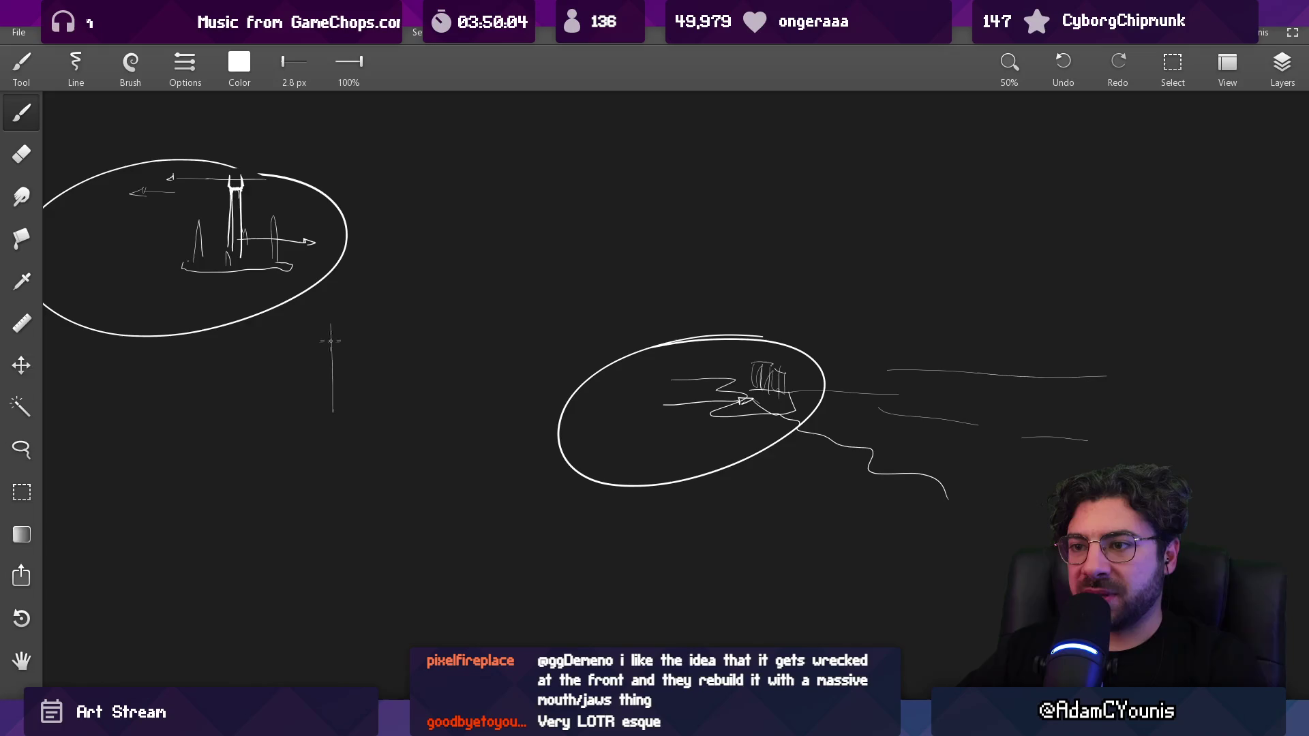
Draw a wavy line linking the tower ellipse to the ship ellipse, discarding an S-shaped attempt
left_click_drag(361, 311, 356, 411)
key("ctrl+z")
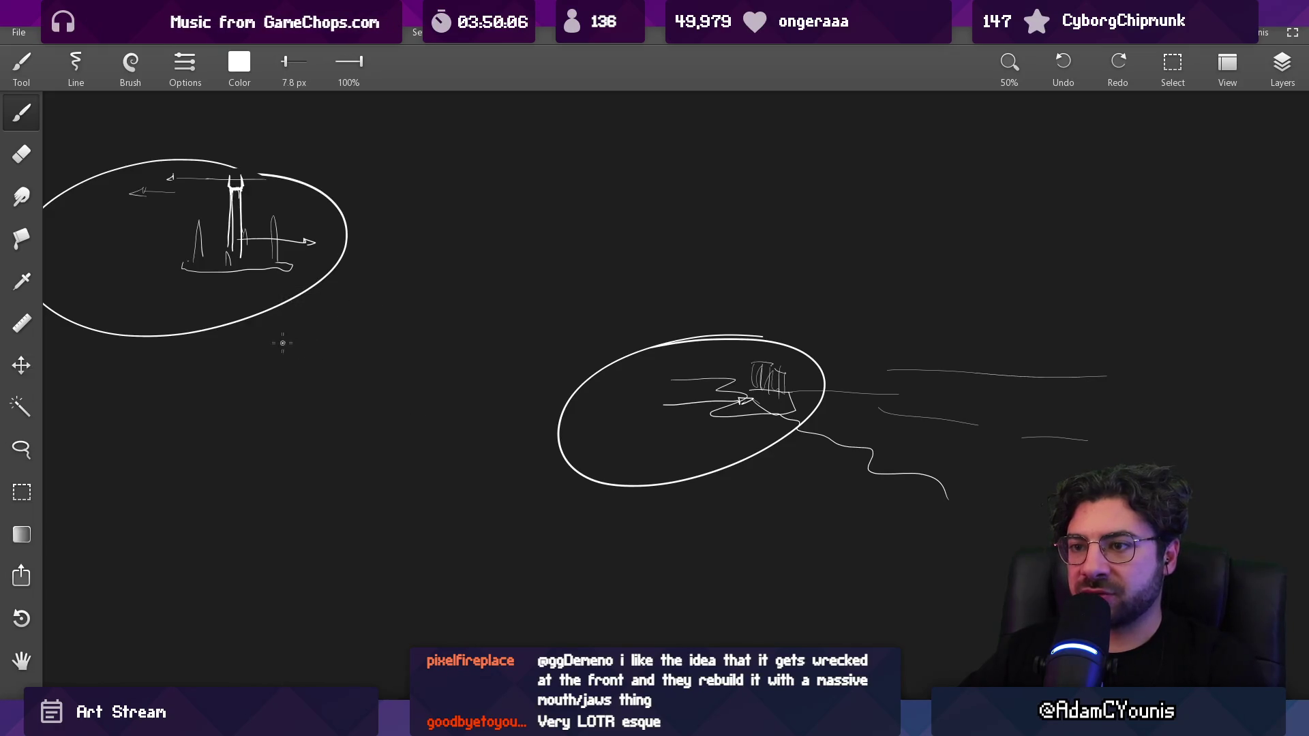
mouse_move(280, 344)
left_mouse_down()
mouse_move(565, 376)
mouse_move(613, 426)
mouse_move(597, 370)
left_mouse_up()
Try and undo several curves above the ship ellipse, then zoom to 100% on the ship sketch
mouse_move(482, 265)
left_mouse_down()
mouse_move(651, 346)
mouse_move(745, 349)
left_mouse_up()
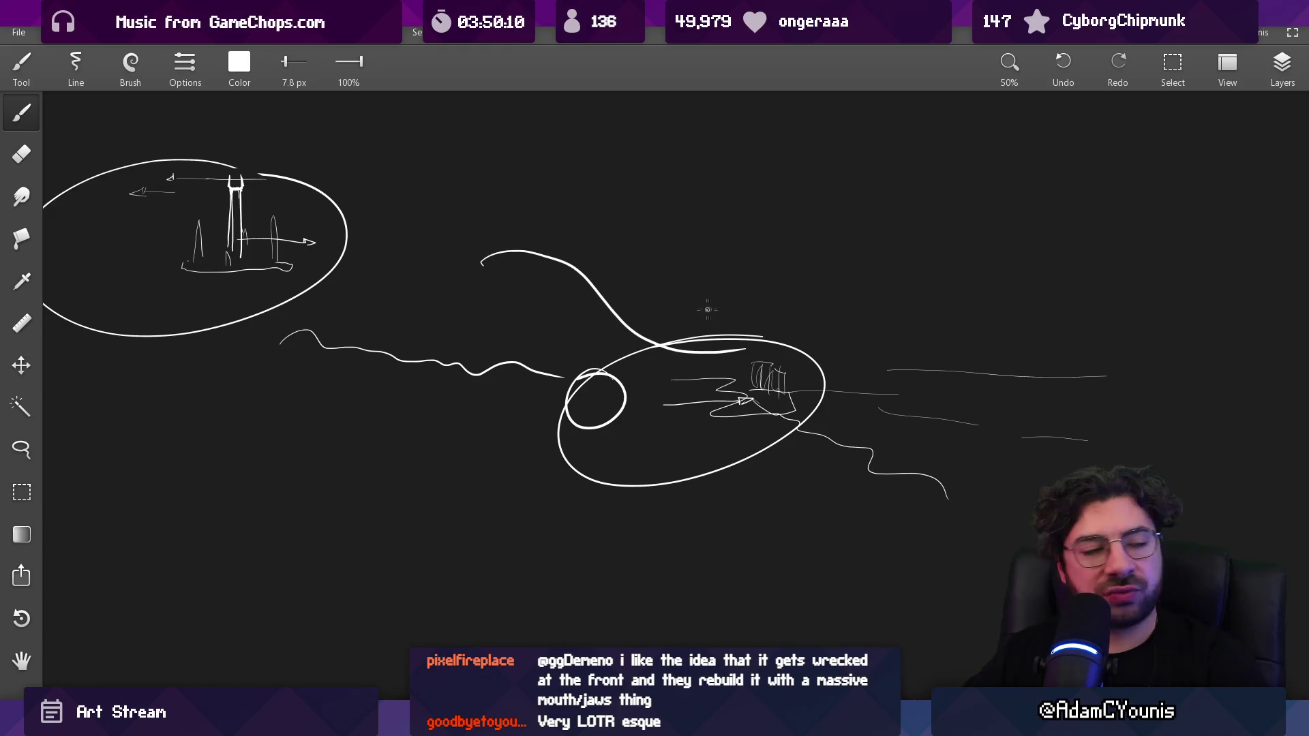
key("ctrl+z")
left_click_drag(499, 275, 638, 294)
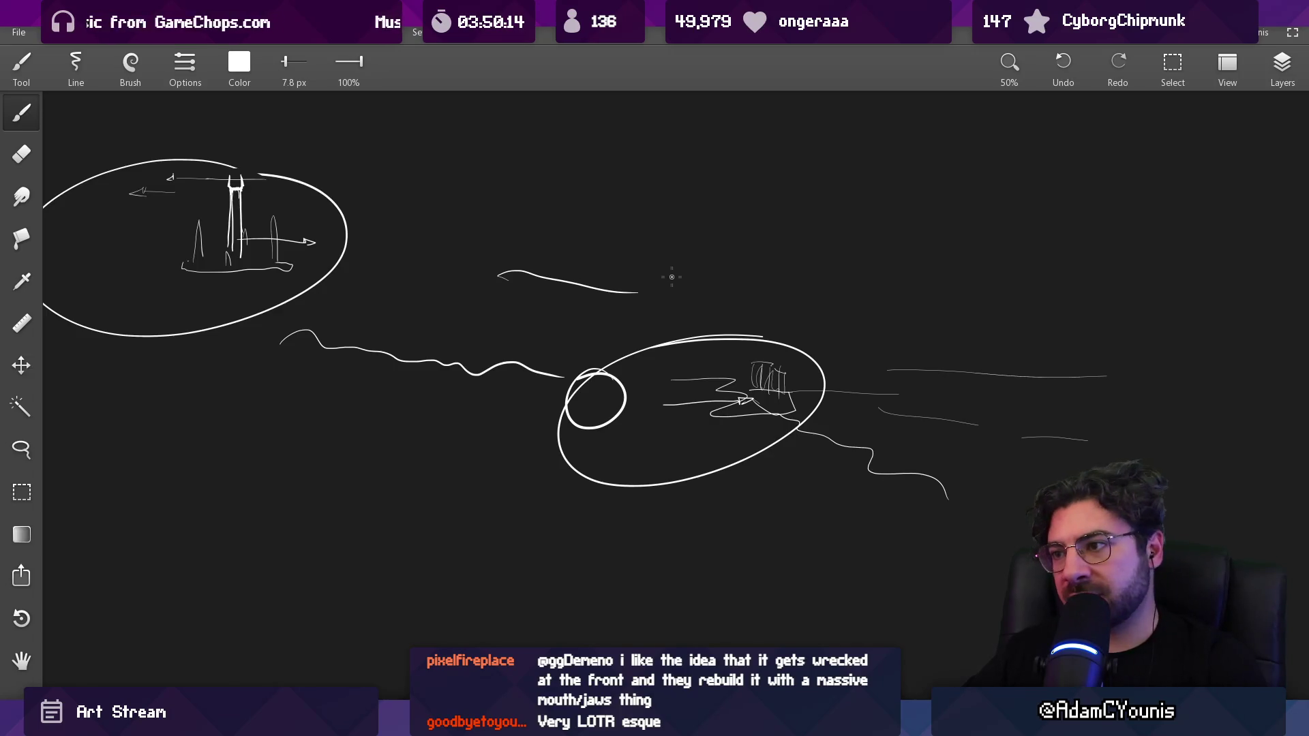
scroll(678, 271, "down", 2)
key("ctrl+z")
scroll(556, 392, "down", 2)
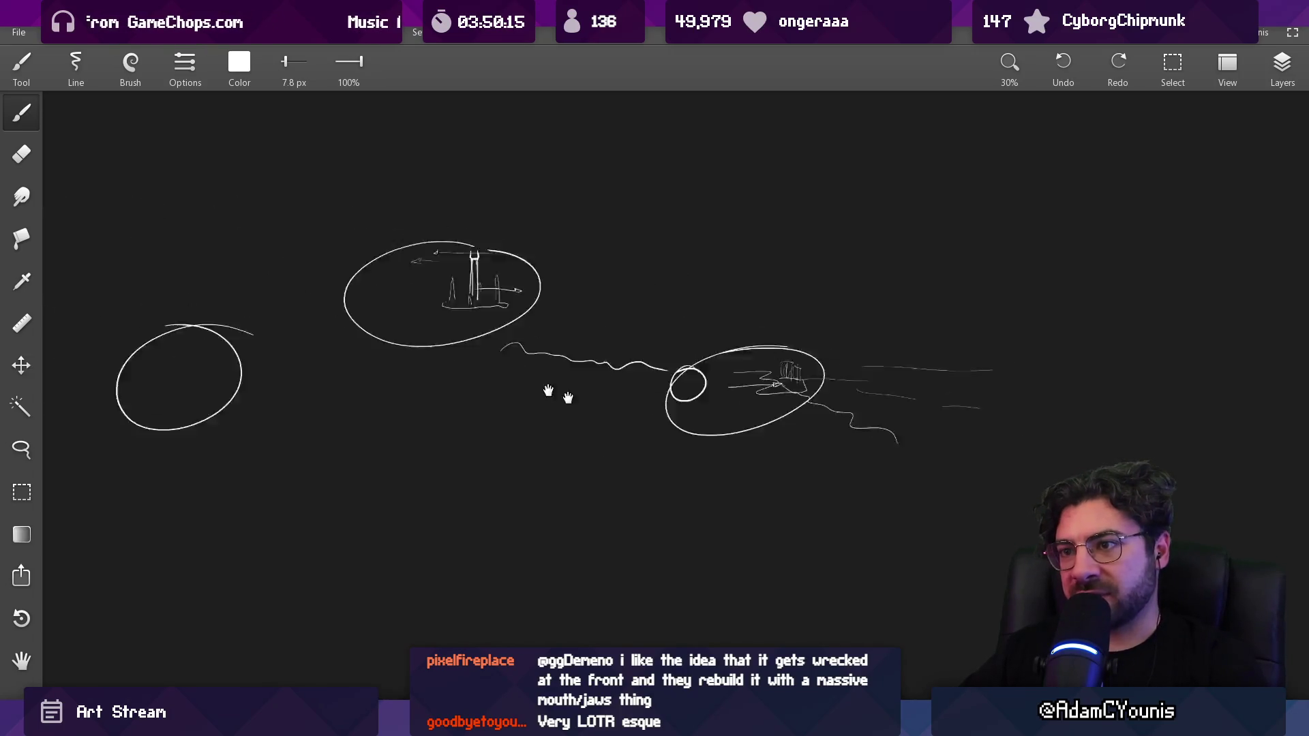
left_click_drag(742, 266, 447, 354)
mouse_move(234, 409)
left_mouse_down()
mouse_move(556, 300)
mouse_move(1164, 423)
left_mouse_up()
key("ctrl+z")
key("ctrl+z")
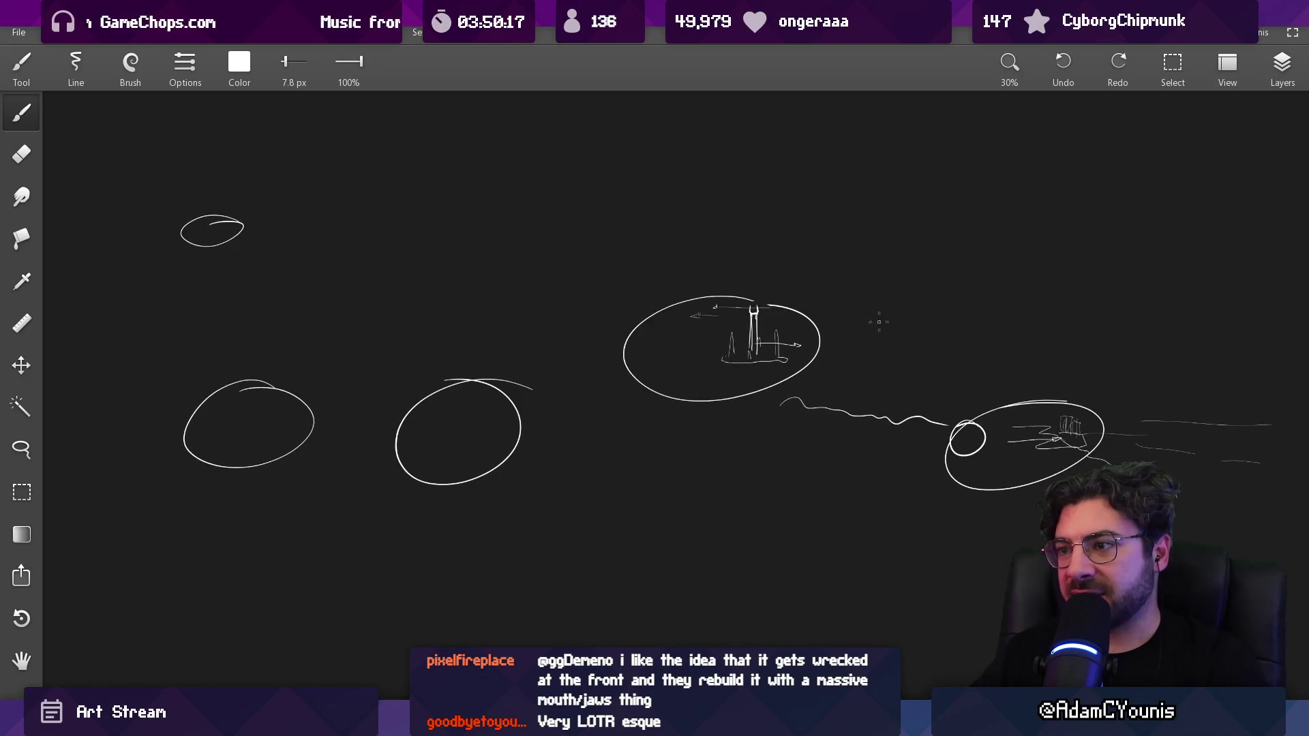
mouse_move(872, 350)
left_mouse_down()
mouse_move(754, 372)
mouse_move(648, 459)
mouse_move(681, 374)
mouse_move(584, 248)
mouse_move(584, 300)
left_mouse_up()
key("ctrl+1")
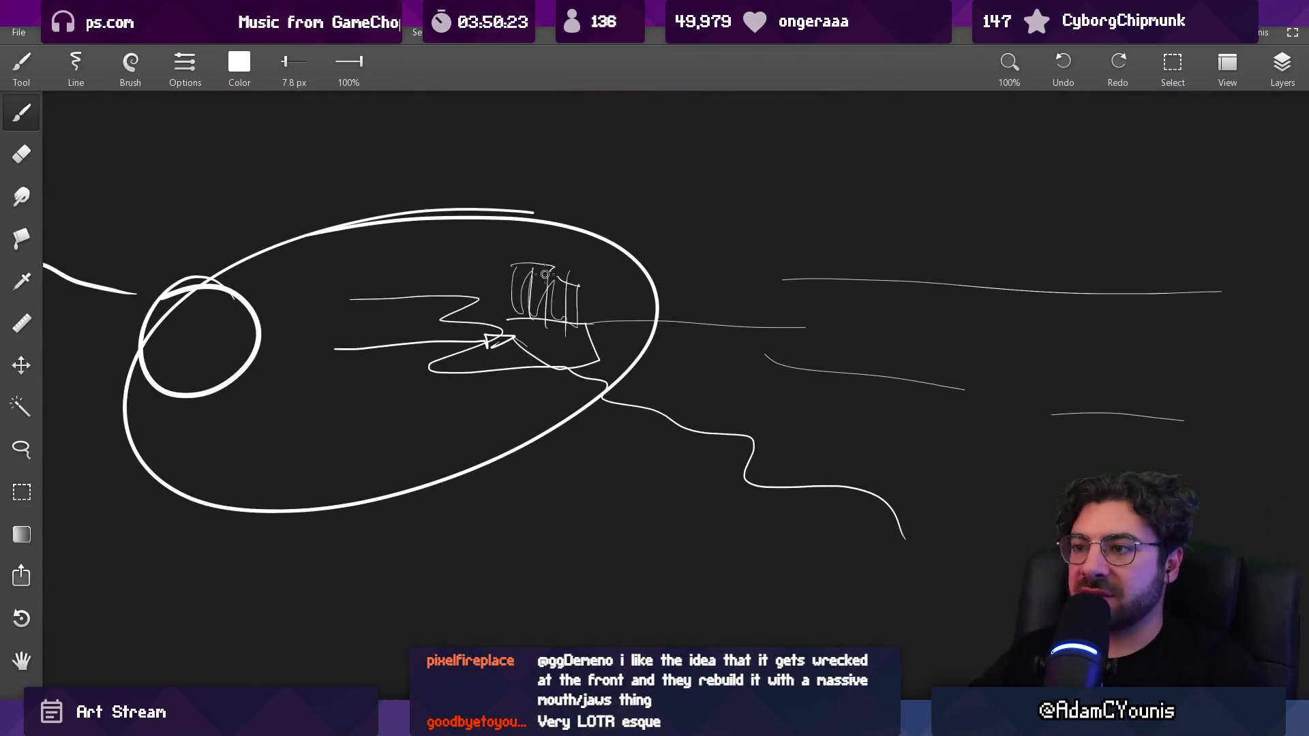
Try a stroke and a circle around the ship, undoing each attempt
mouse_move(520, 263)
left_mouse_down()
mouse_move(477, 355)
mouse_move(559, 232)
mouse_move(477, 341)
mouse_move(614, 382)
left_mouse_up()
key("ctrl+z")
key("ctrl+z")
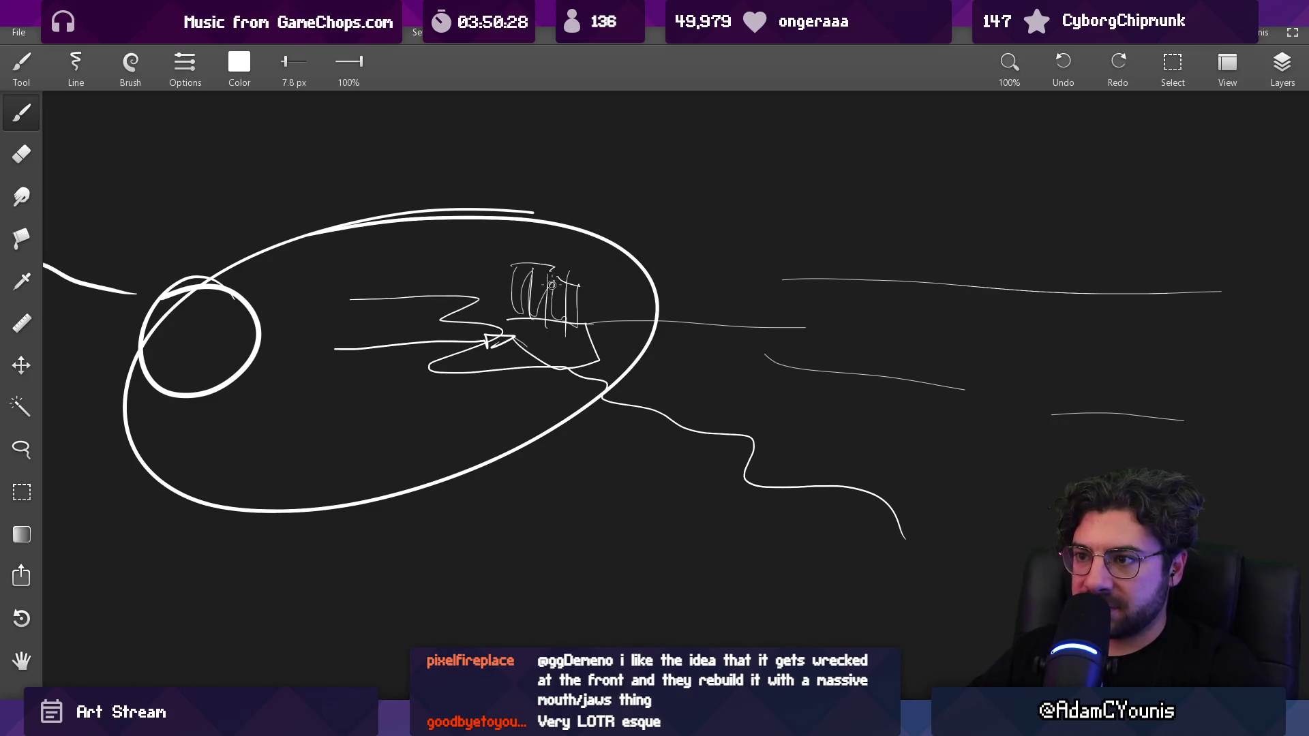
mouse_move(576, 242)
left_mouse_down()
mouse_move(494, 236)
mouse_move(632, 303)
left_mouse_up()
key("ctrl+z")
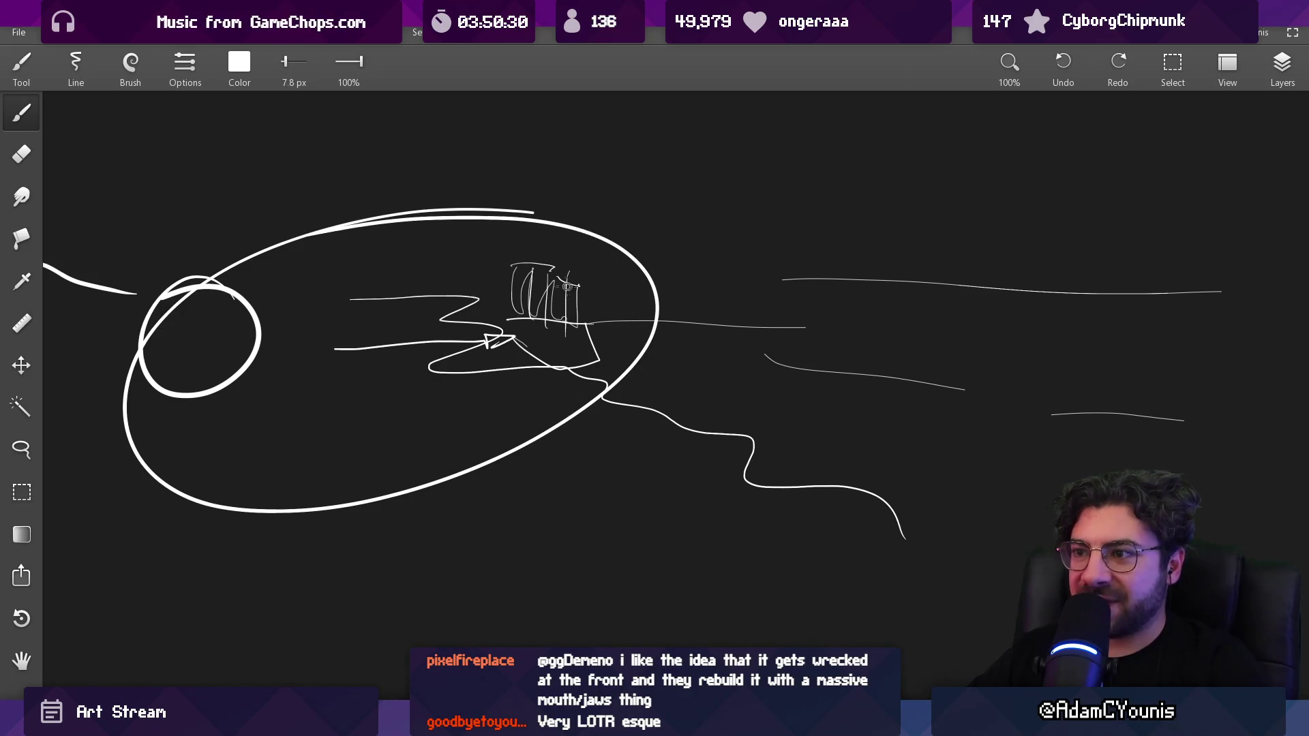
left_click_drag(581, 245, 634, 300)
key("ctrl+z")
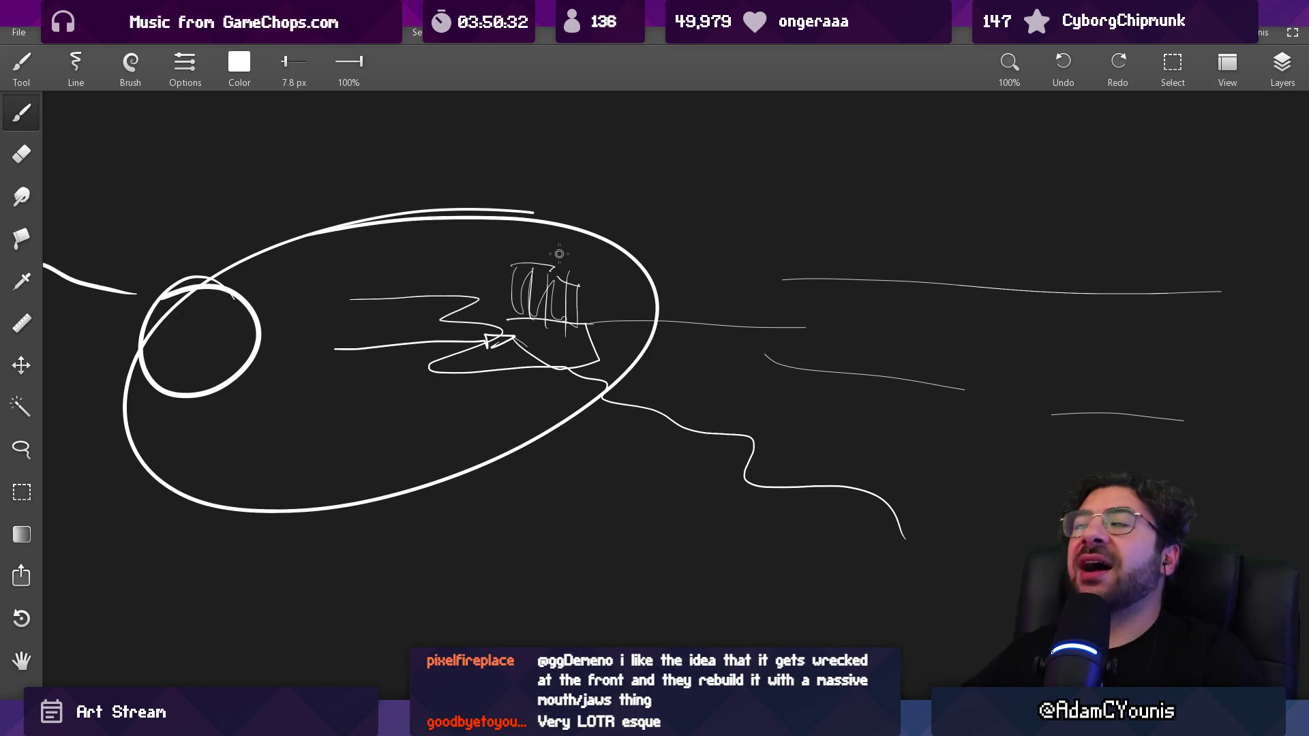
Test 1.0 px and 9.2 px strokes above the ellipse, undo them, redo the arrow line, and zoom out to 17.7%
key("bracketleft")
key("bracketleft")
key("bracketleft")
left_click_drag(543, 241, 236, 158)
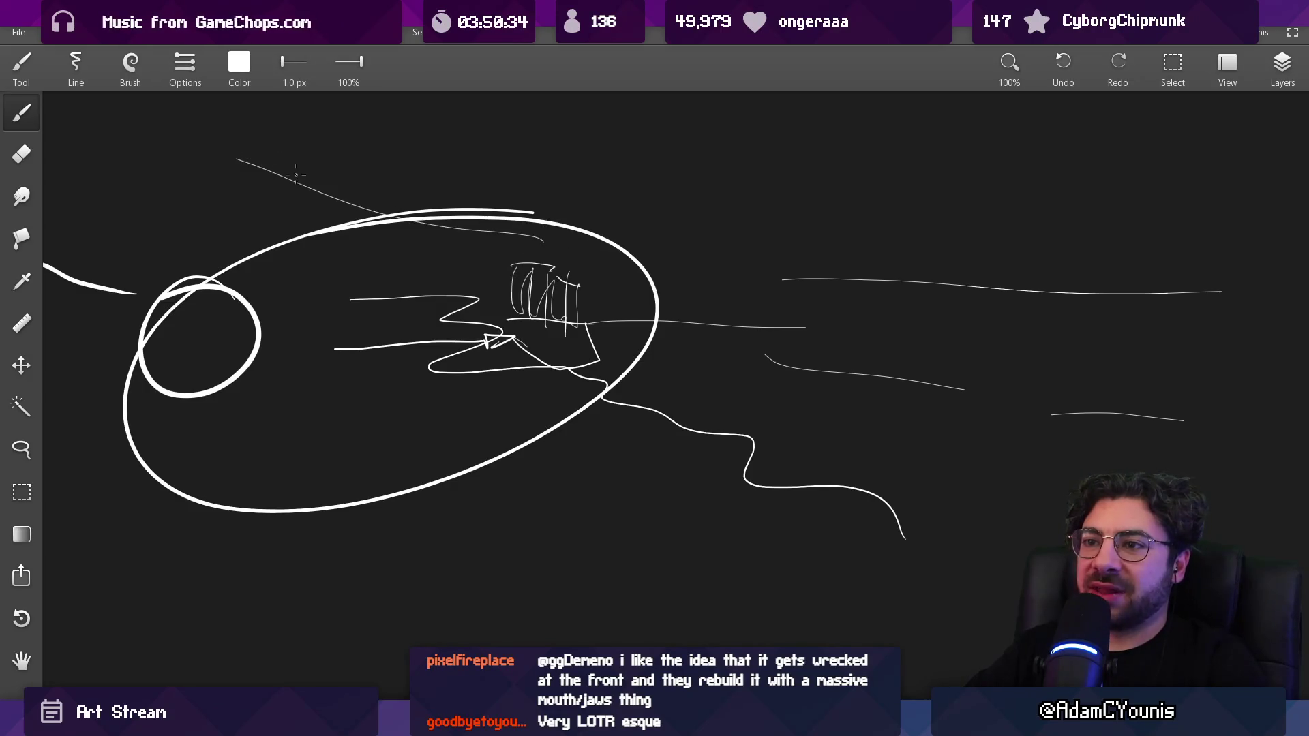
key("ctrl+z")
key("bracketright")
key("bracketright")
key("bracketright")
mouse_move(611, 242)
left_mouse_down()
mouse_move(293, 138)
mouse_move(287, 157)
mouse_move(291, 130)
mouse_move(280, 153)
mouse_move(290, 160)
left_mouse_up()
key("ctrl+z")
key("ctrl+z")
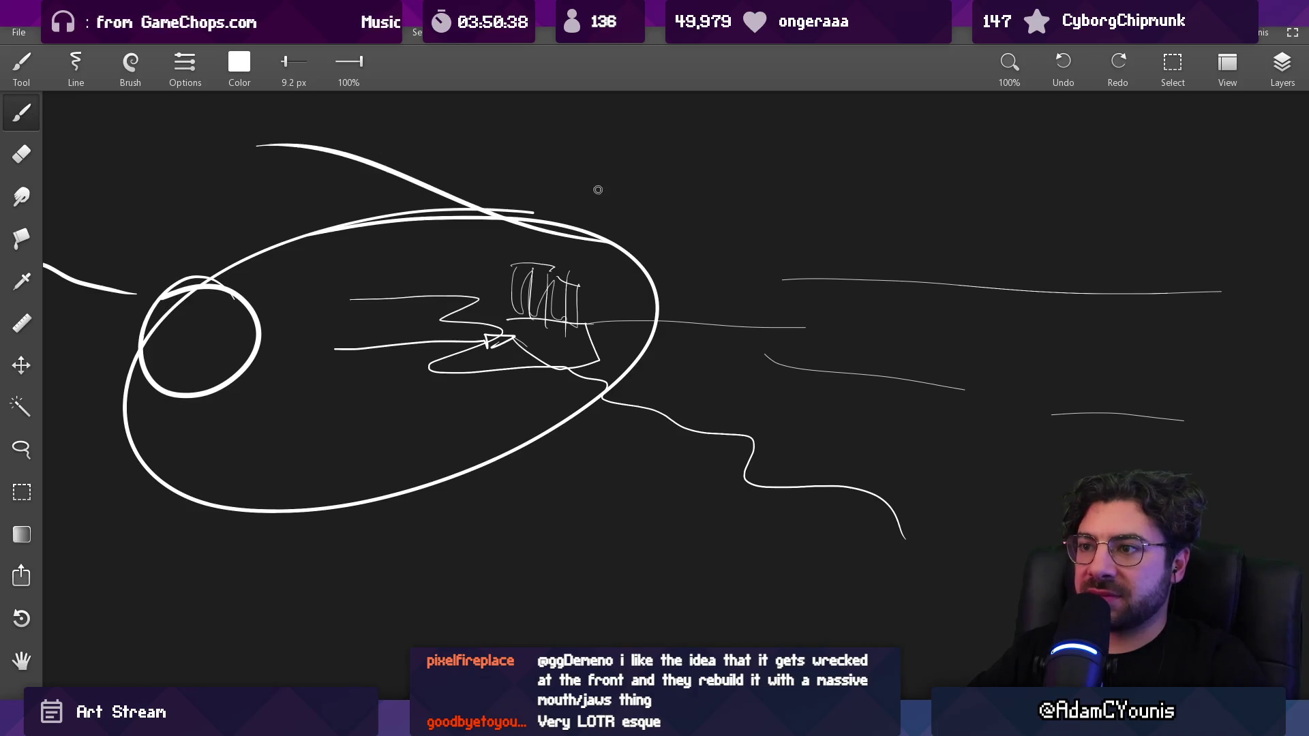
key("ctrl+z")
key("ctrl+z")
key("ctrl+z")
key("ctrl+z")
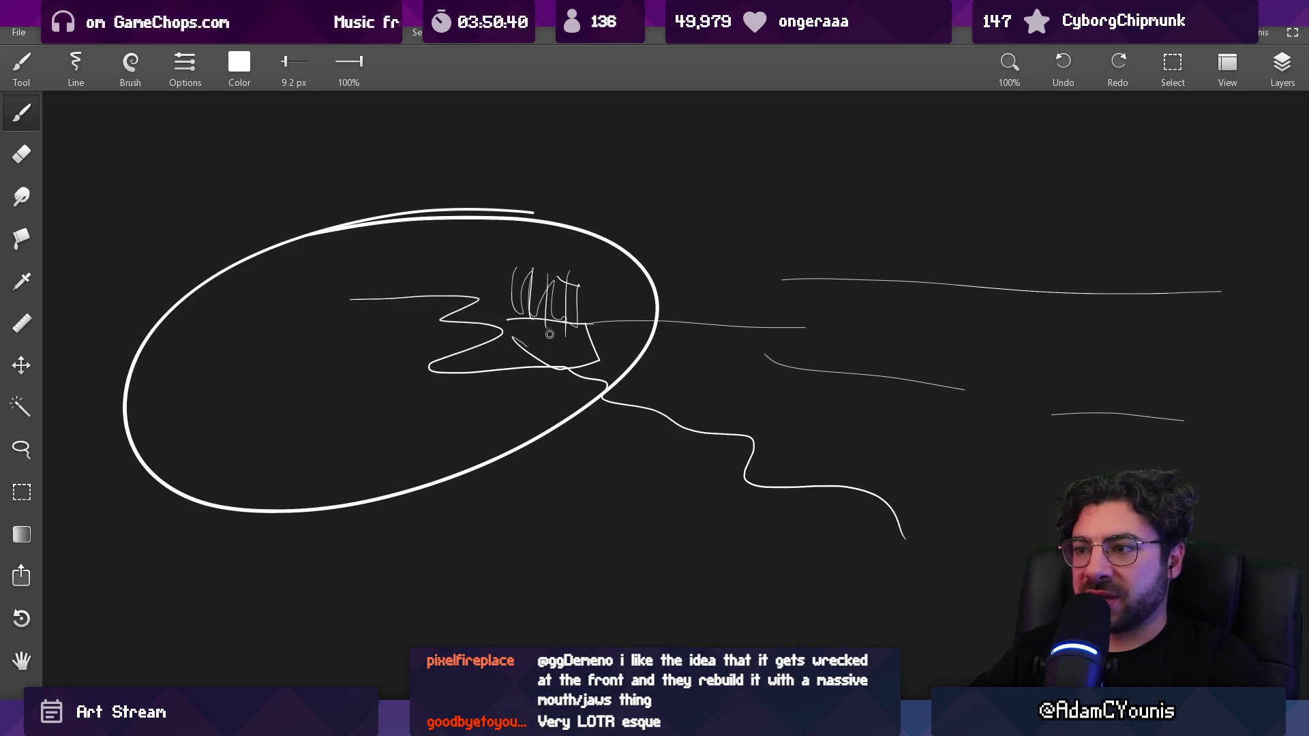
key("ctrl+shift+z")
key("ctrl+shift+z")
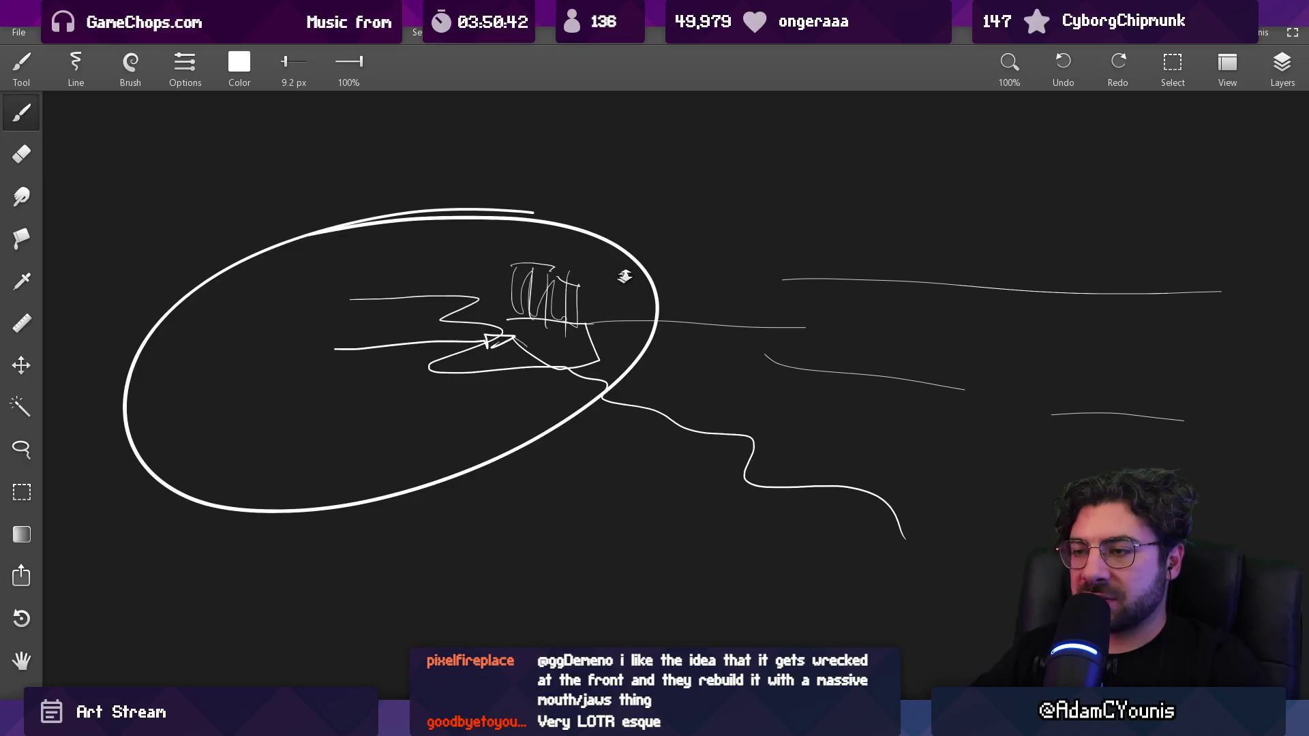
scroll(624, 276, "down", 10)
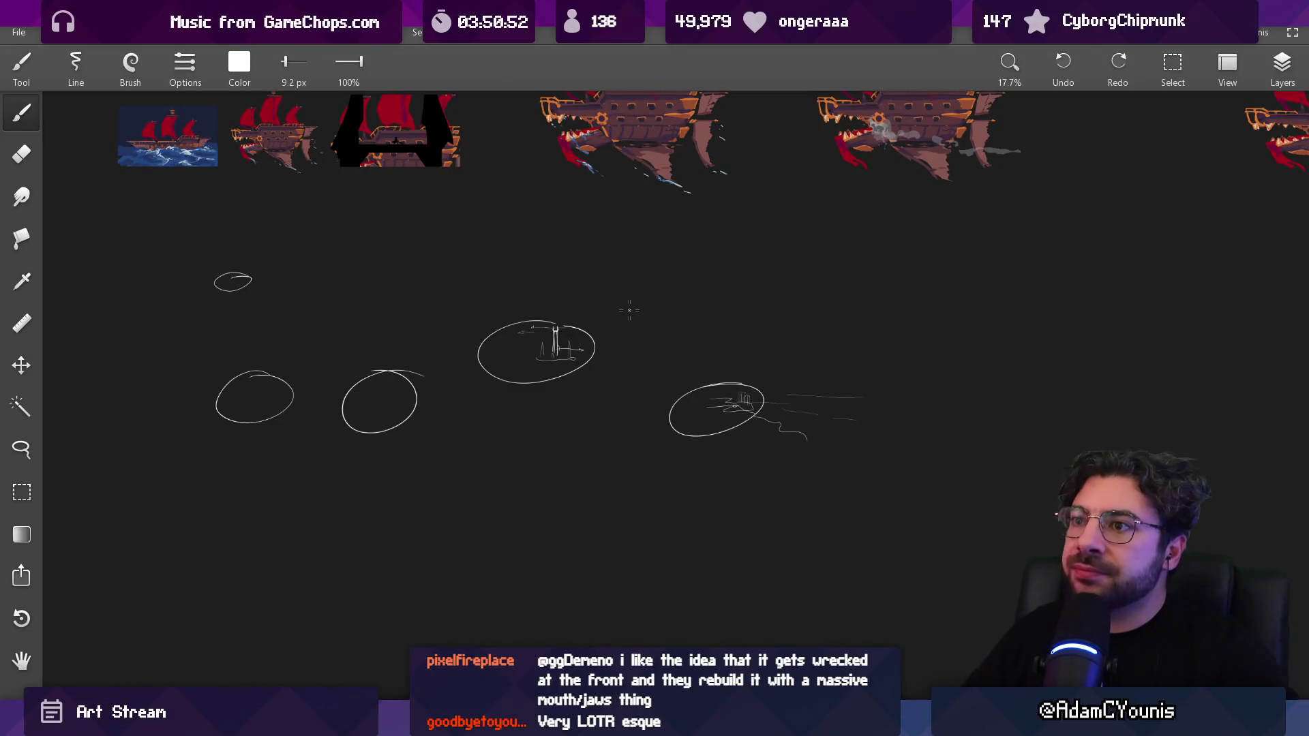
Erase the upper-left oval, both lower oval sketches and the middle ellipse sketch
left_click_drag(433, 245, 471, 450)
key("e")
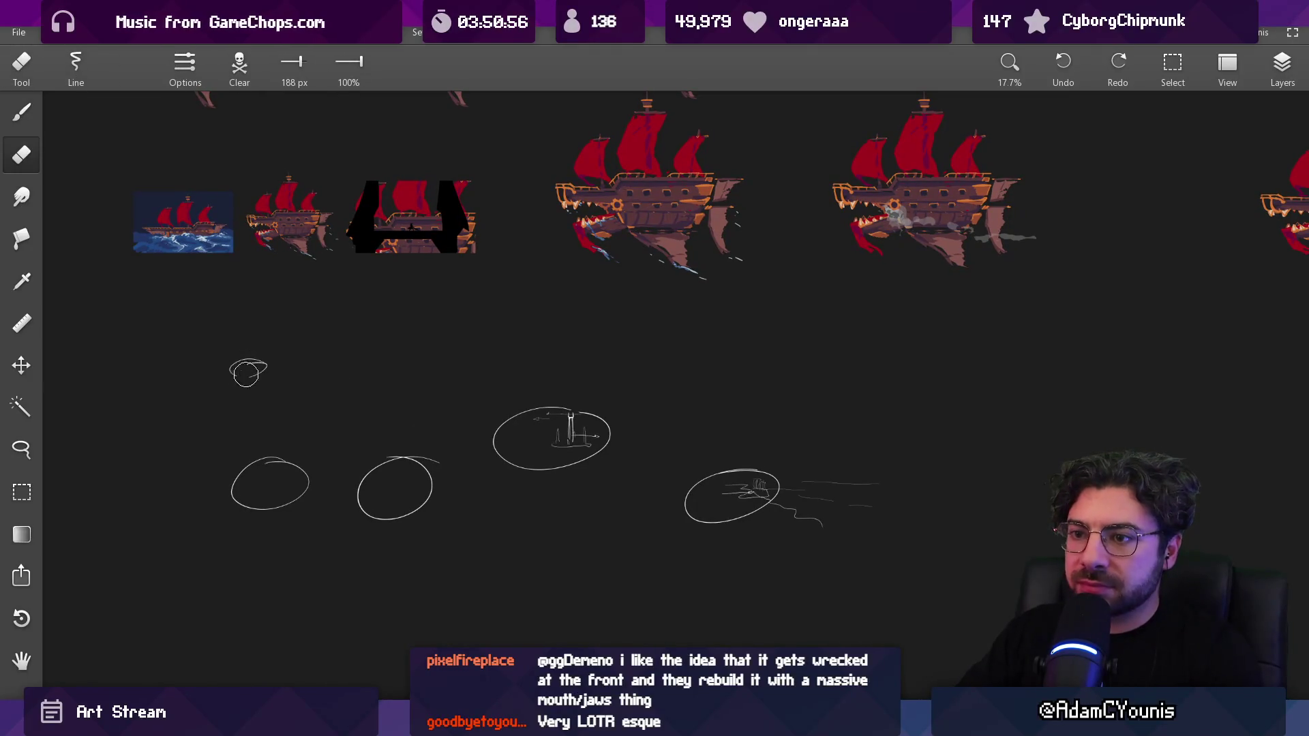
left_click_drag(248, 368, 267, 359)
mouse_move(228, 471)
left_mouse_down()
mouse_move(257, 511)
mouse_move(273, 508)
left_mouse_up()
left_click_drag(382, 457, 365, 499)
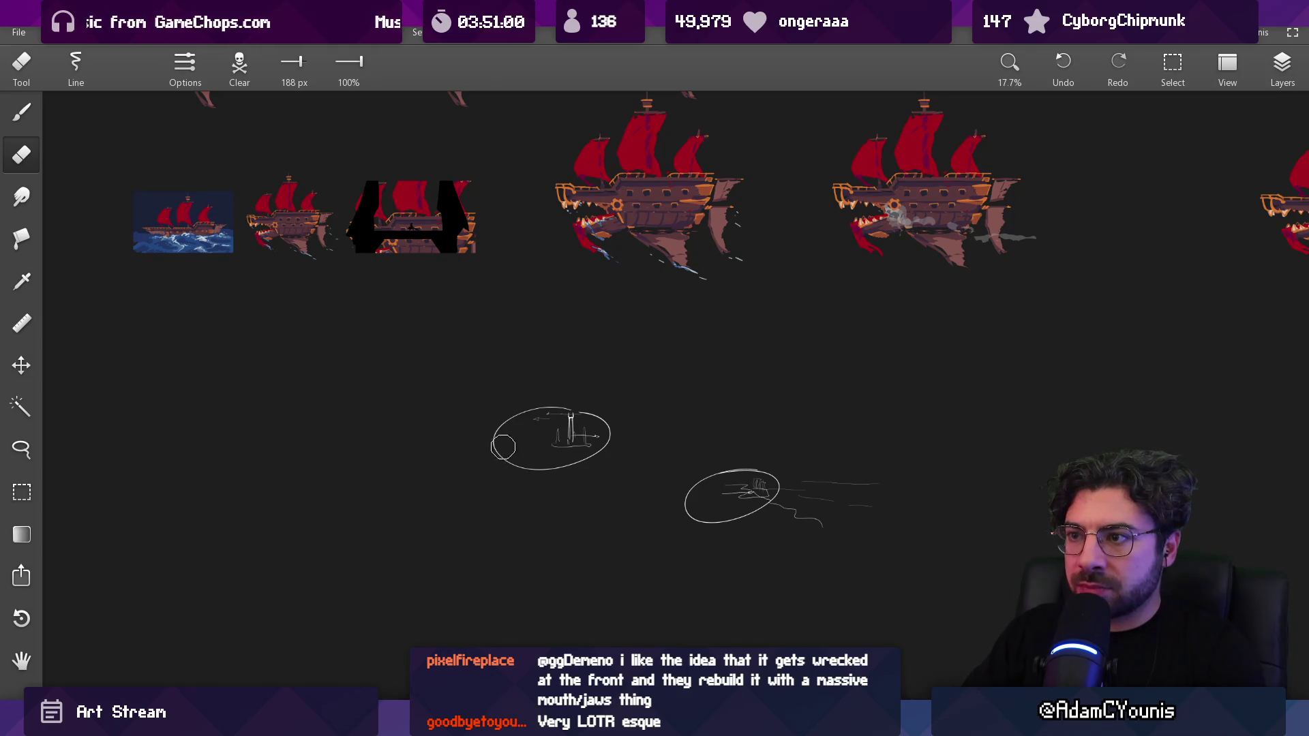
mouse_move(506, 462)
left_mouse_down()
mouse_move(603, 456)
mouse_move(604, 418)
mouse_move(559, 404)
mouse_move(526, 403)
mouse_move(495, 436)
mouse_move(607, 490)
mouse_move(737, 518)
mouse_move(914, 505)
left_mouse_up()
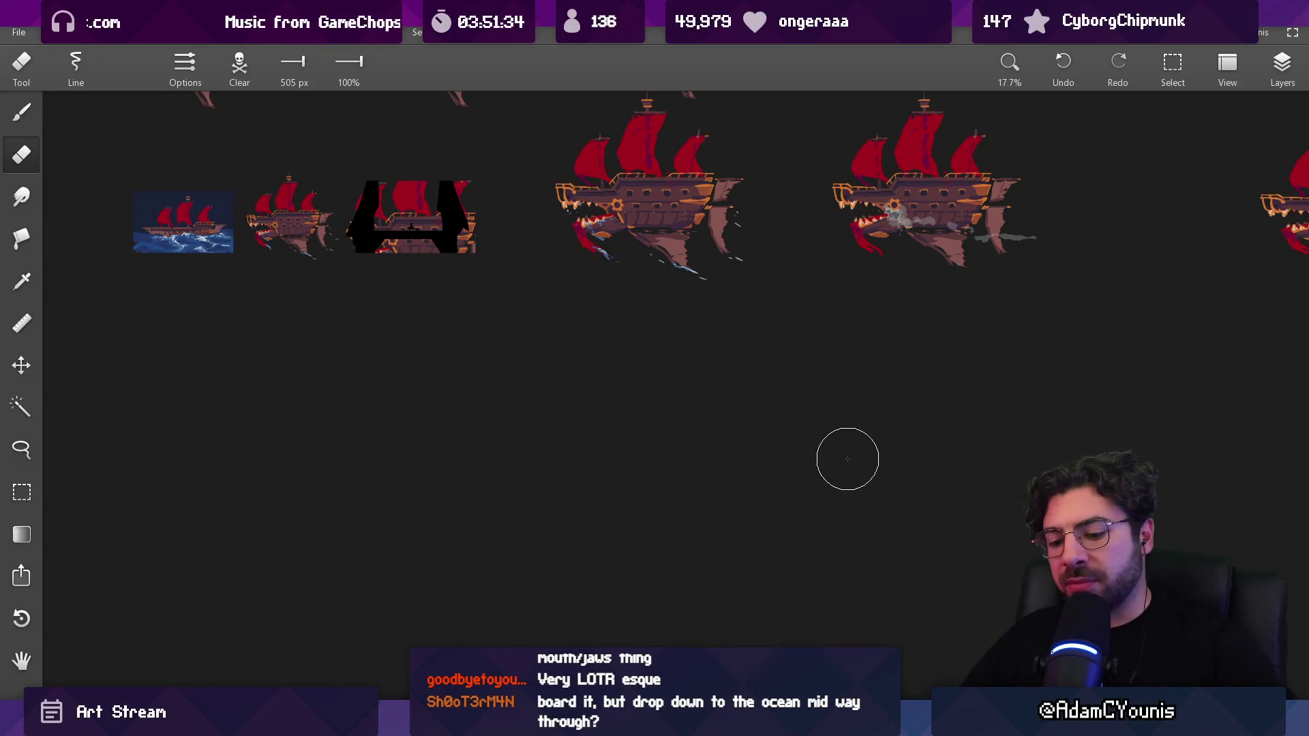
Restore the erased ship ellipse sketch and zoom in on it with the 9.2 px Brush
key("ctrl+z")
scroll(834, 316, "up", 8)
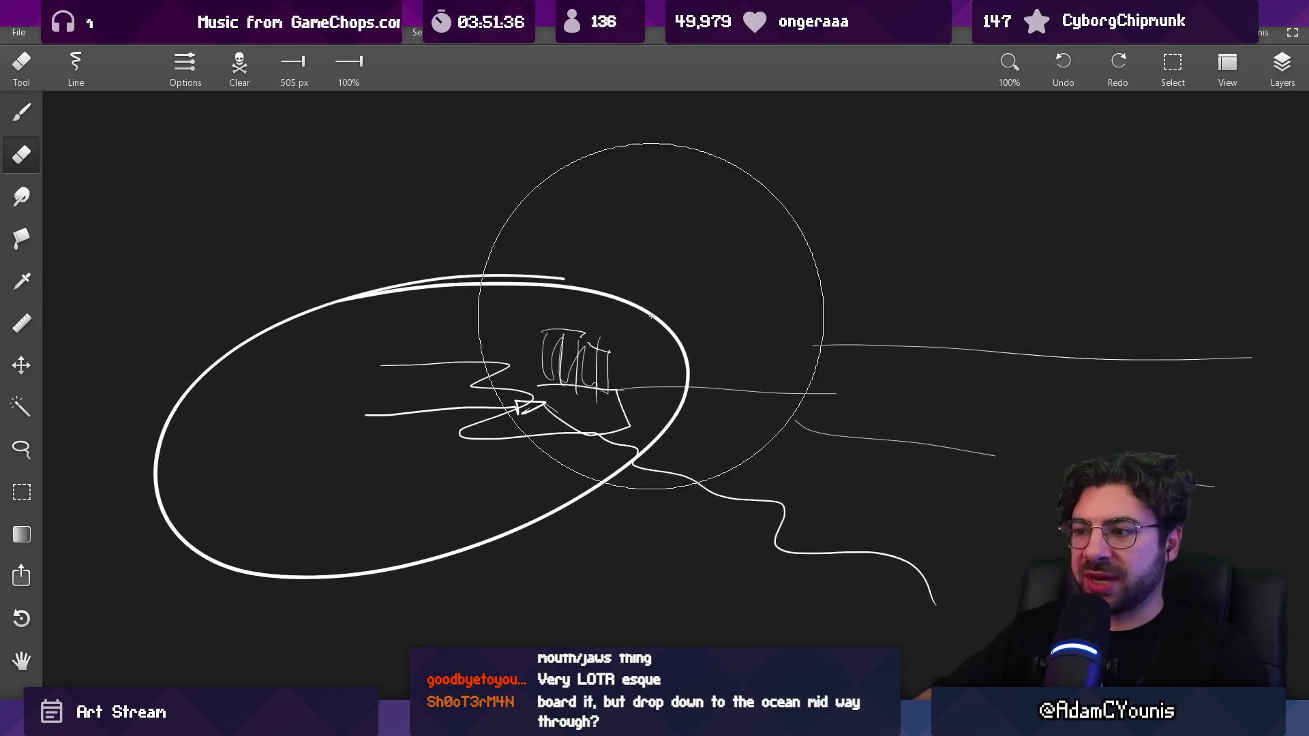
key("b")
Sketch a large circle, an arc and a tall vertical stroke over the ship, then undo them
left_click_drag(613, 193, 648, 266)
left_click_drag(518, 197, 628, 206)
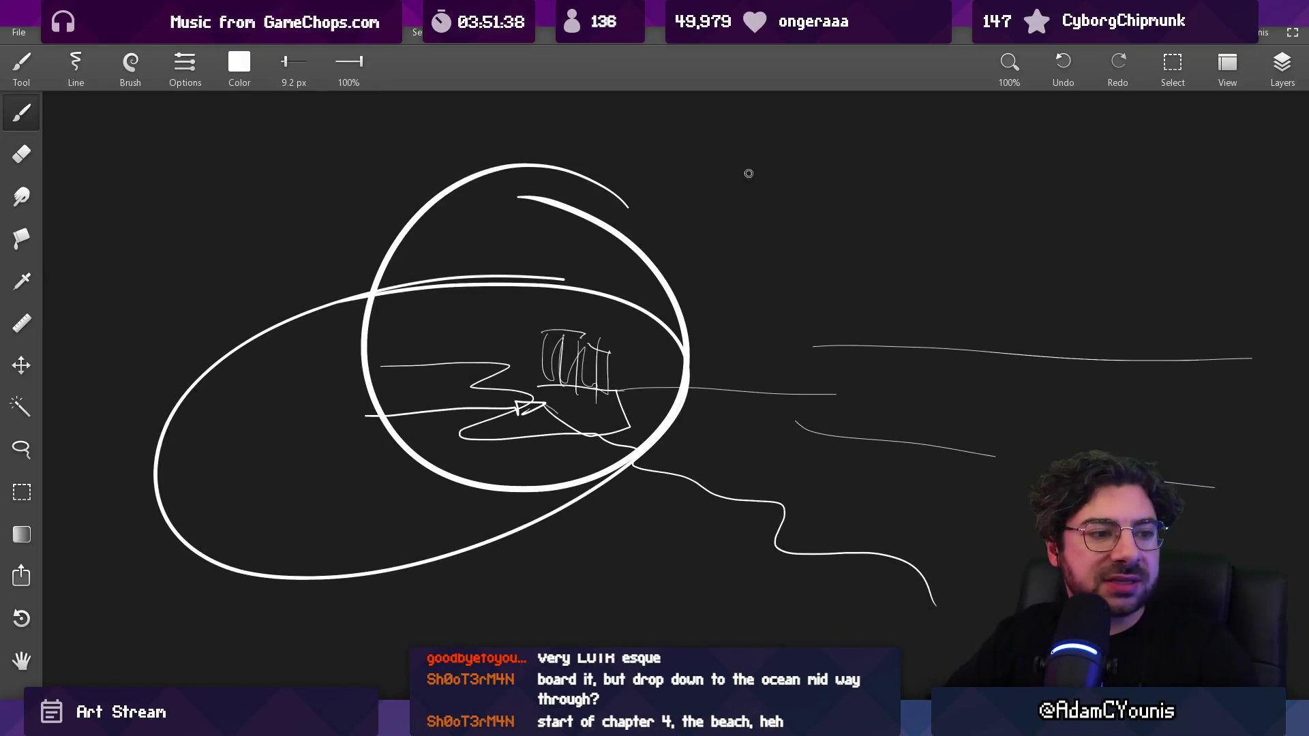
mouse_move(752, 128)
left_mouse_down()
mouse_move(797, 409)
mouse_move(802, 398)
left_mouse_up()
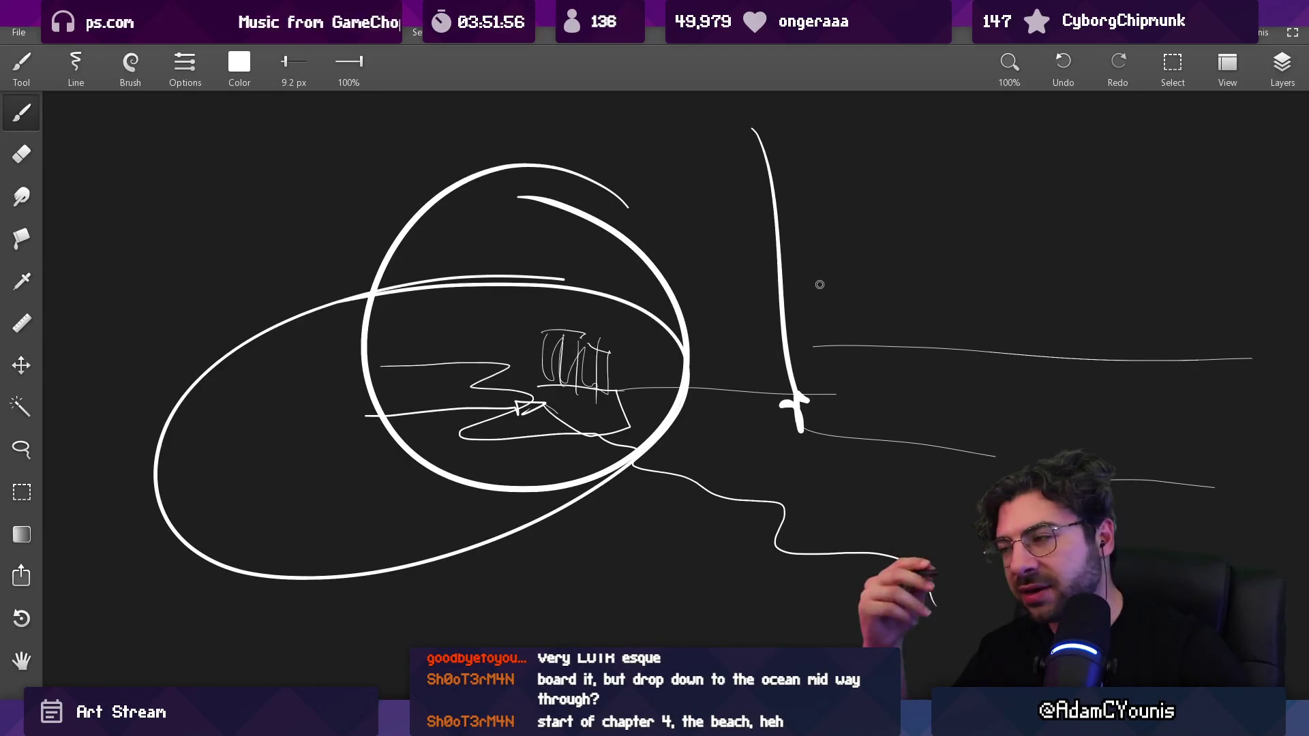
key("ctrl+z")
key("ctrl+z")
key("ctrl+z")
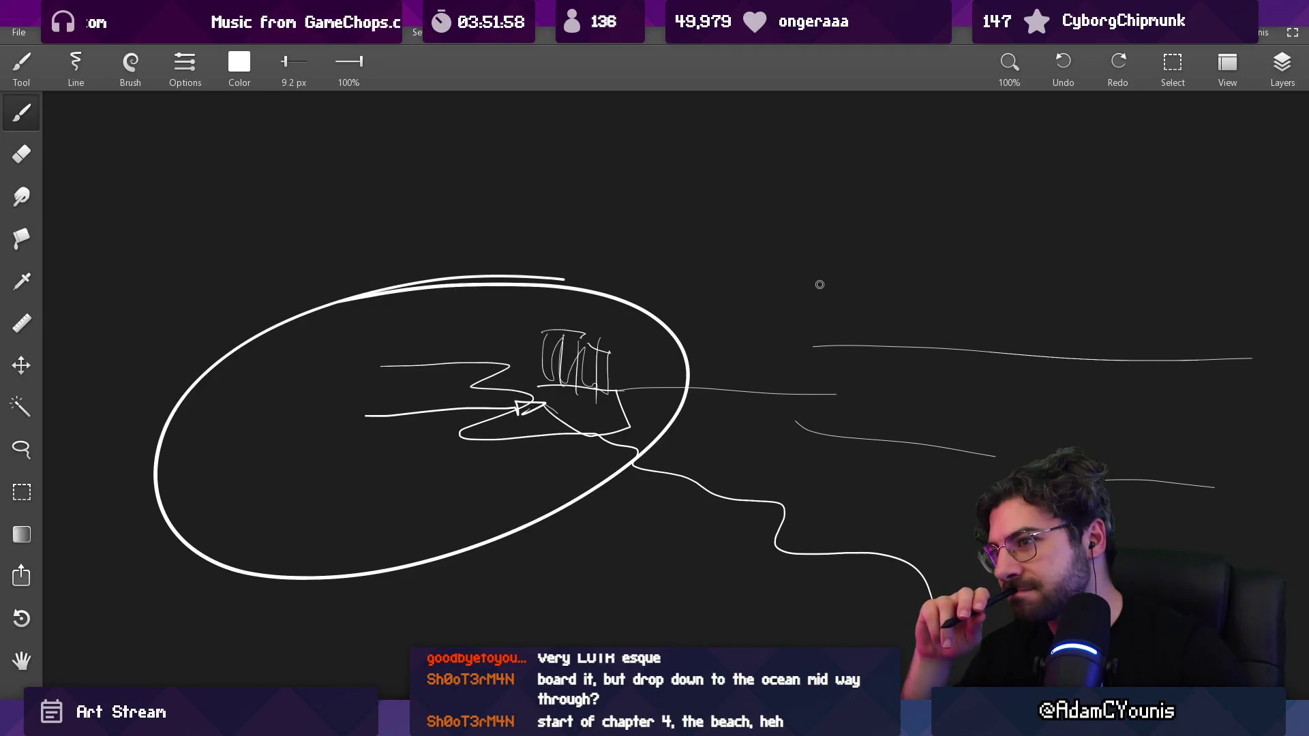
key("ctrl+y")
key("ctrl+y")
key("ctrl+z")
key("ctrl+z")
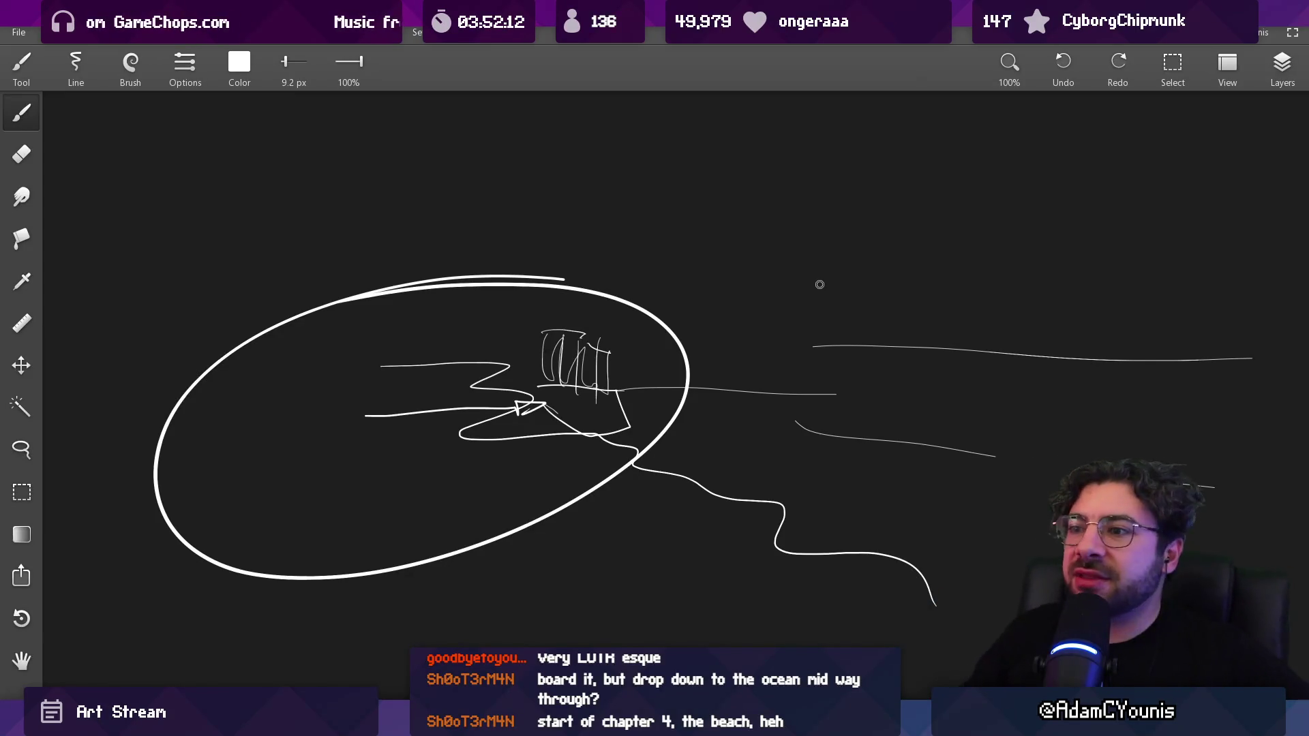
Erase the ellipse sketches and ship doodles, leaving the ship sprite references in view
scroll(820, 284, "down", 5)
scroll(686, 399, "down", 2)
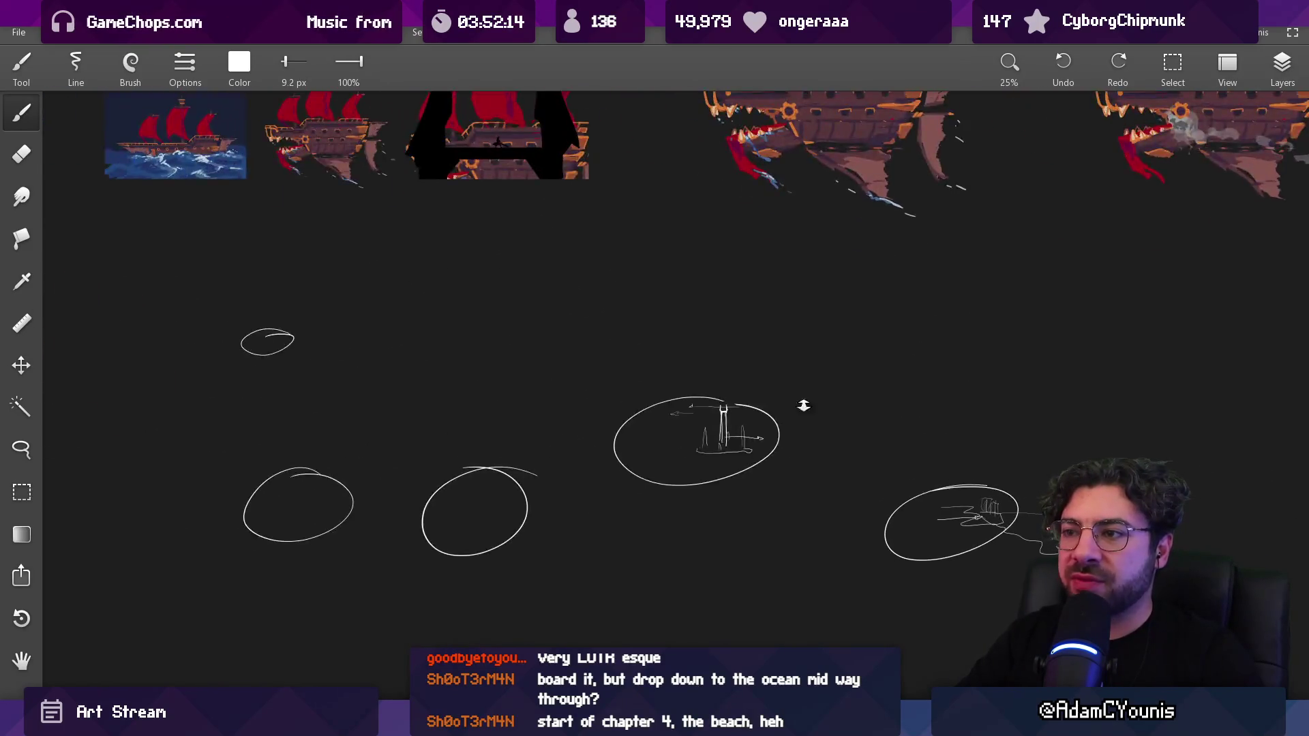
key("e")
mouse_move(368, 339)
left_mouse_down()
mouse_move(379, 452)
mouse_move(613, 374)
mouse_move(830, 411)
left_mouse_up()
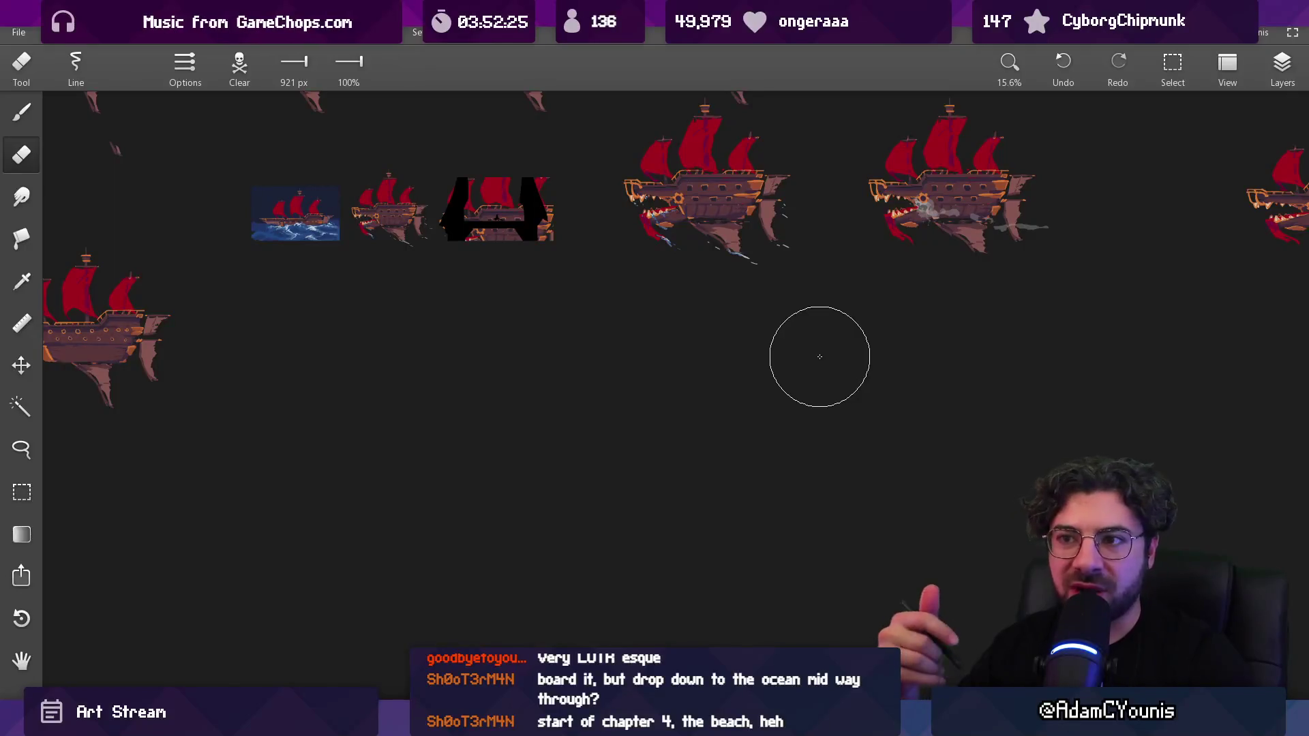
left_click_drag(465, 323, 721, 382)
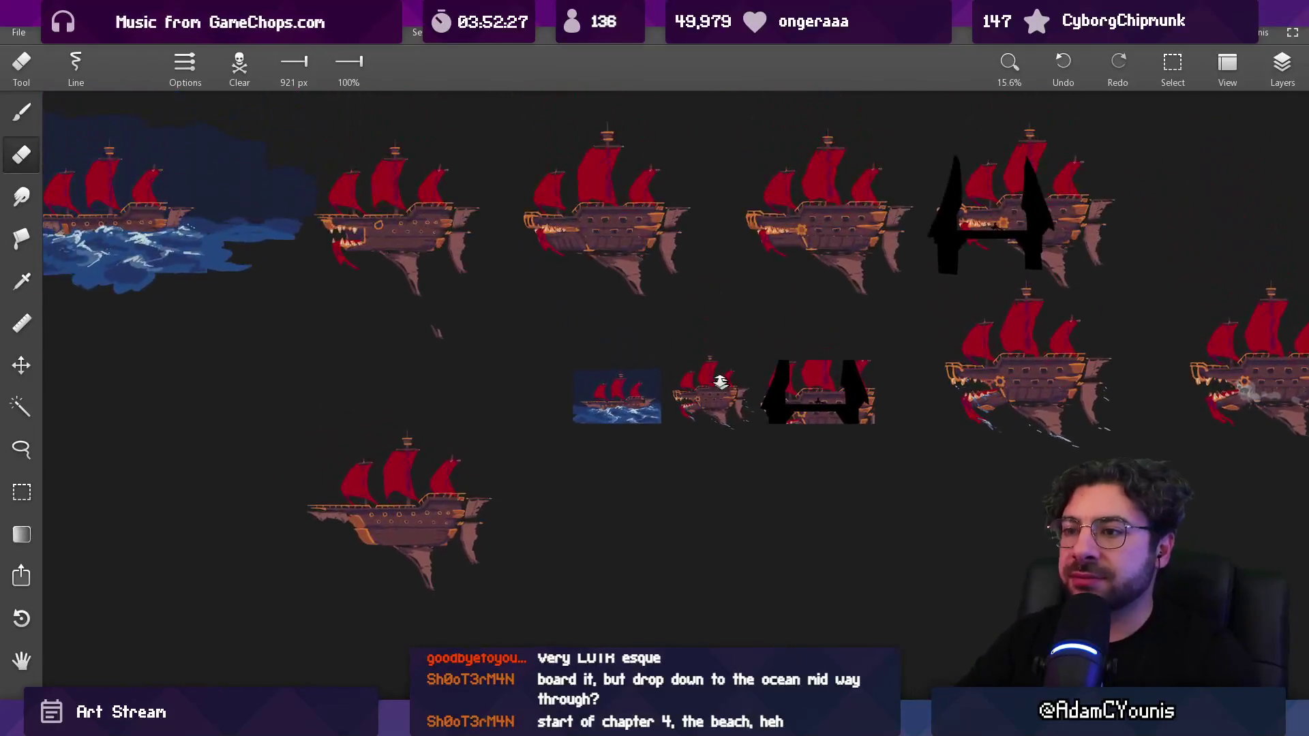
scroll(720, 382, "down", 5)
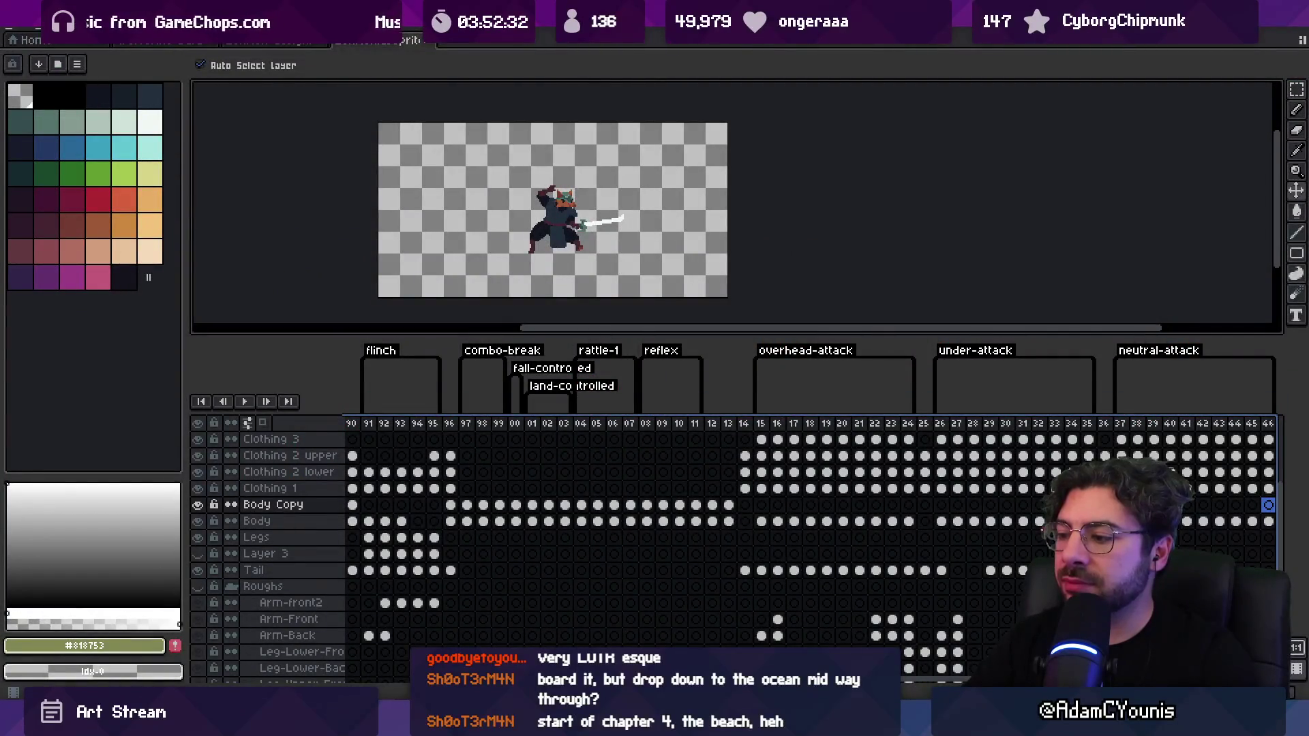
mouse_move(928, 712)
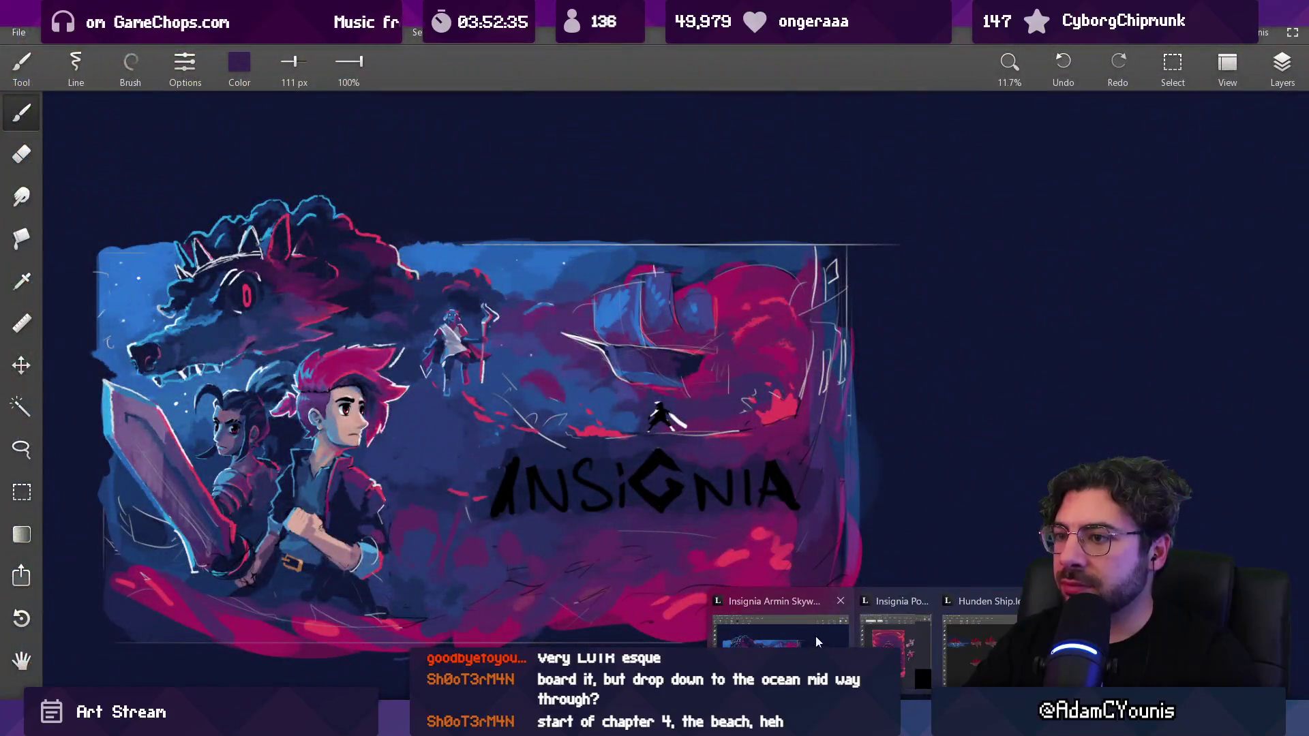
Bring the Insignia painting forward and zoom in on the staff-holding dog figure
left_click(817, 642)
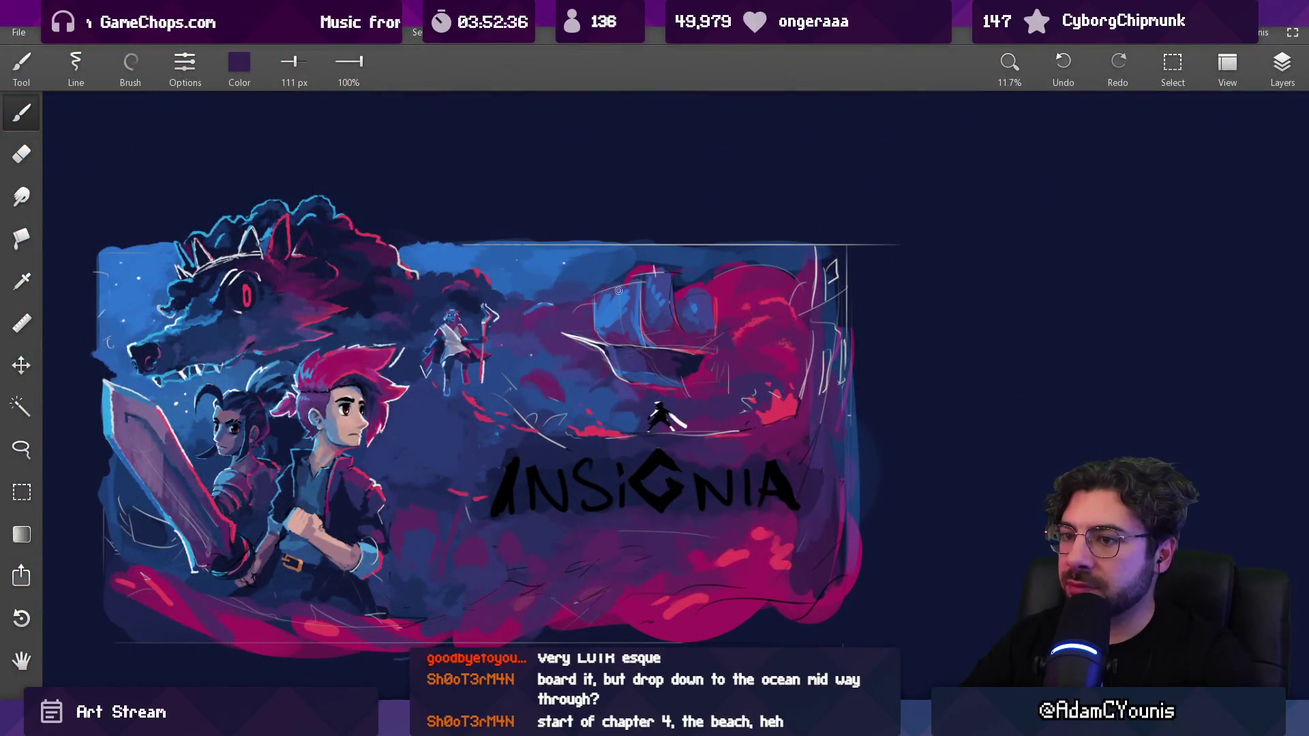
mouse_move(493, 346)
left_mouse_down()
mouse_move(574, 369)
mouse_move(557, 280)
left_mouse_up()
left_click_drag(586, 364, 606, 391)
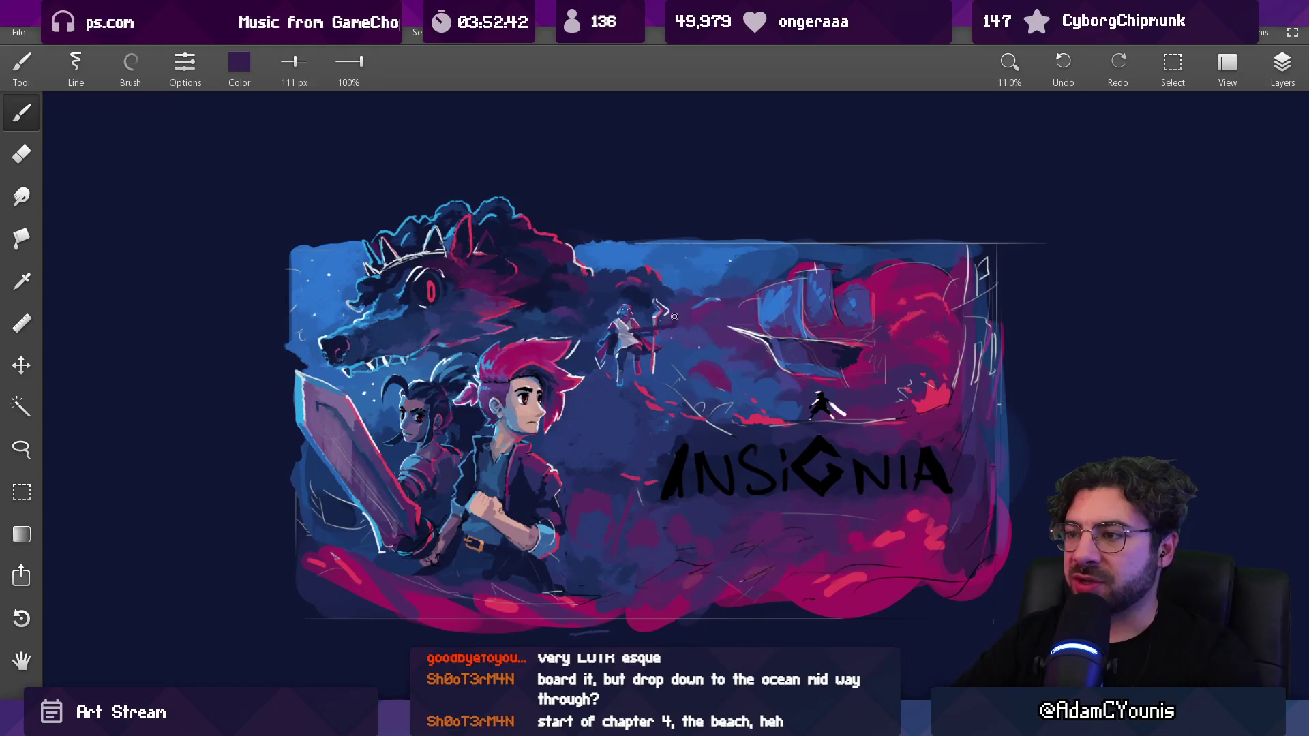
mouse_move(701, 300)
left_mouse_down()
mouse_move(603, 220)
mouse_move(593, 225)
mouse_move(613, 290)
left_mouse_up()
Eyedrop the face blue and dark navy and paint dark touches on the dog's nose with a smaller brush
left_click(613, 290, "alt")
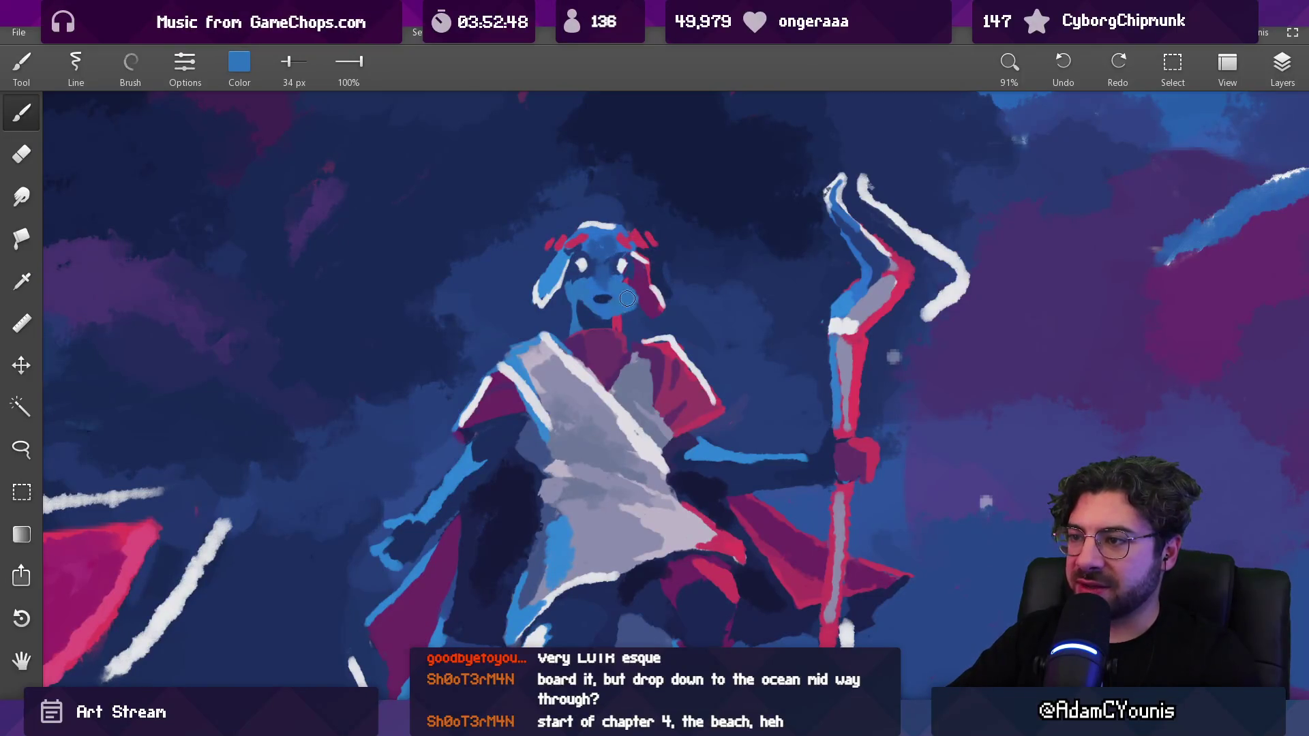
left_click(632, 306, "alt")
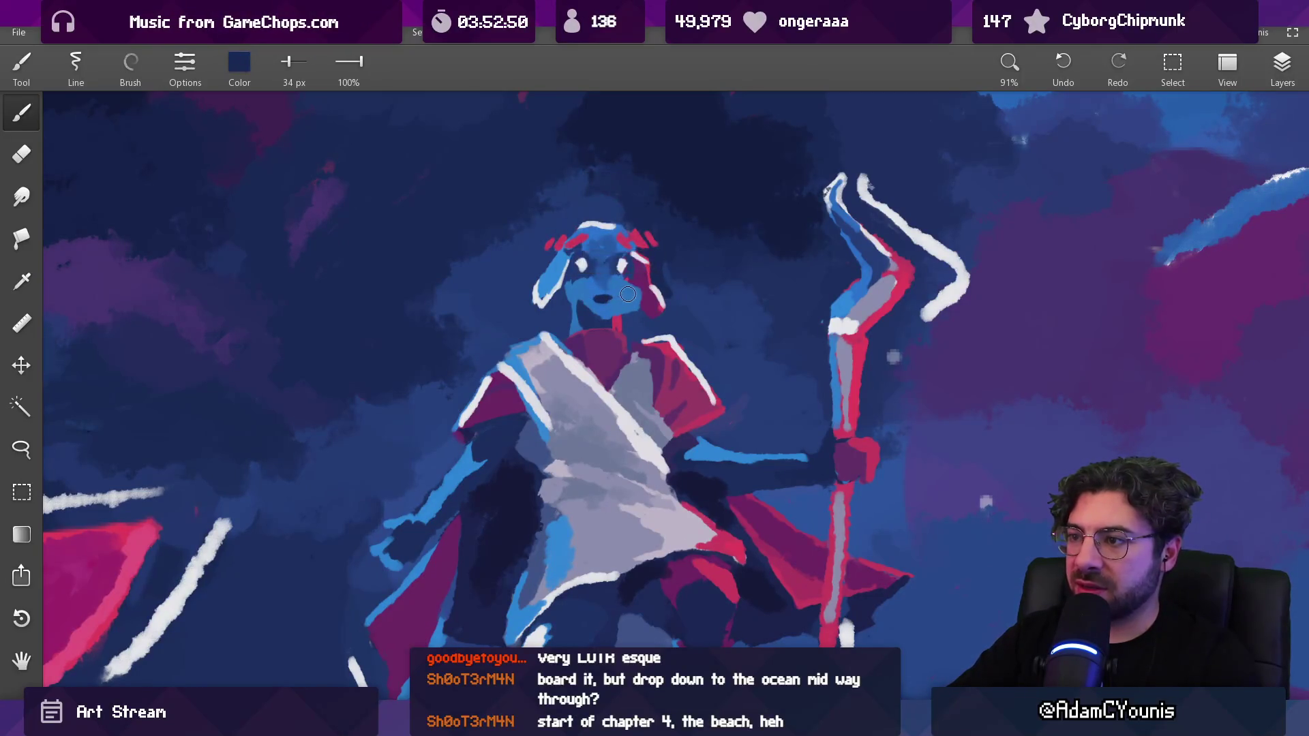
key("bracketleft")
key("bracketleft")
left_click(629, 295)
left_click(604, 299, "alt")
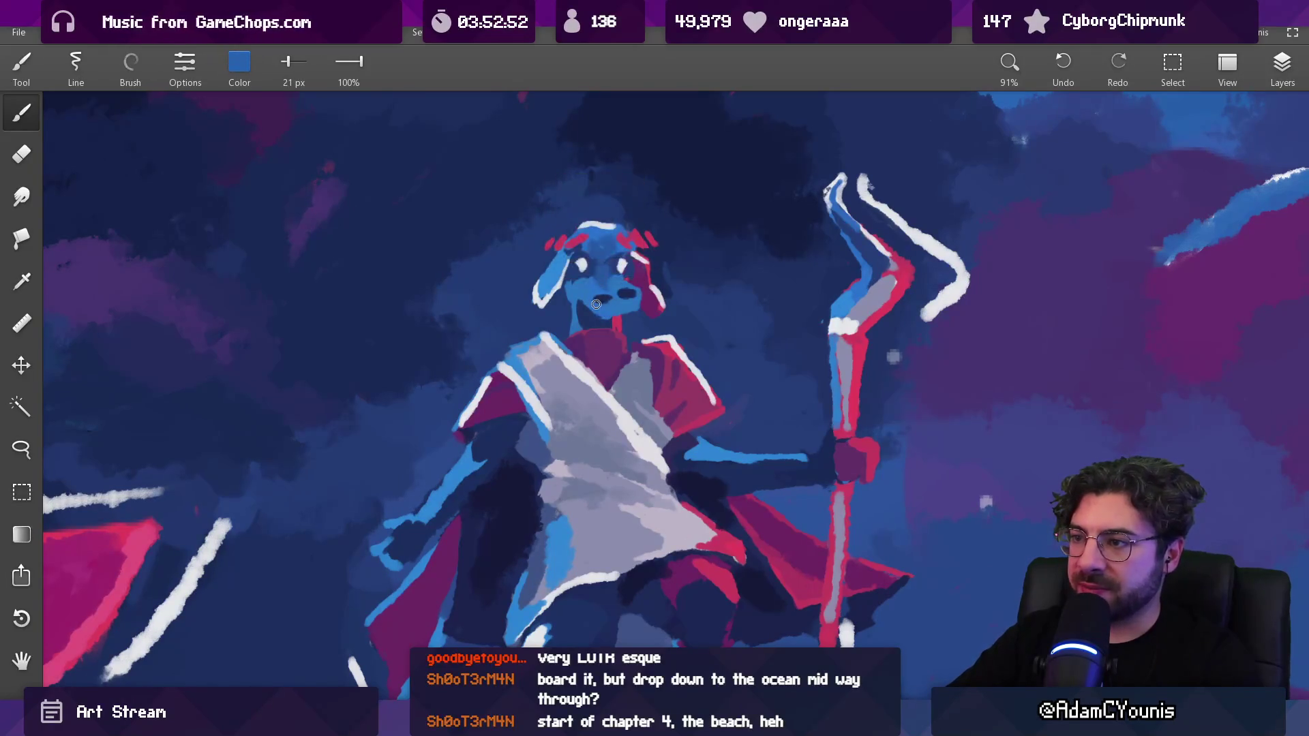
key("bracketright")
key("bracketright")
left_click(612, 316, "alt")
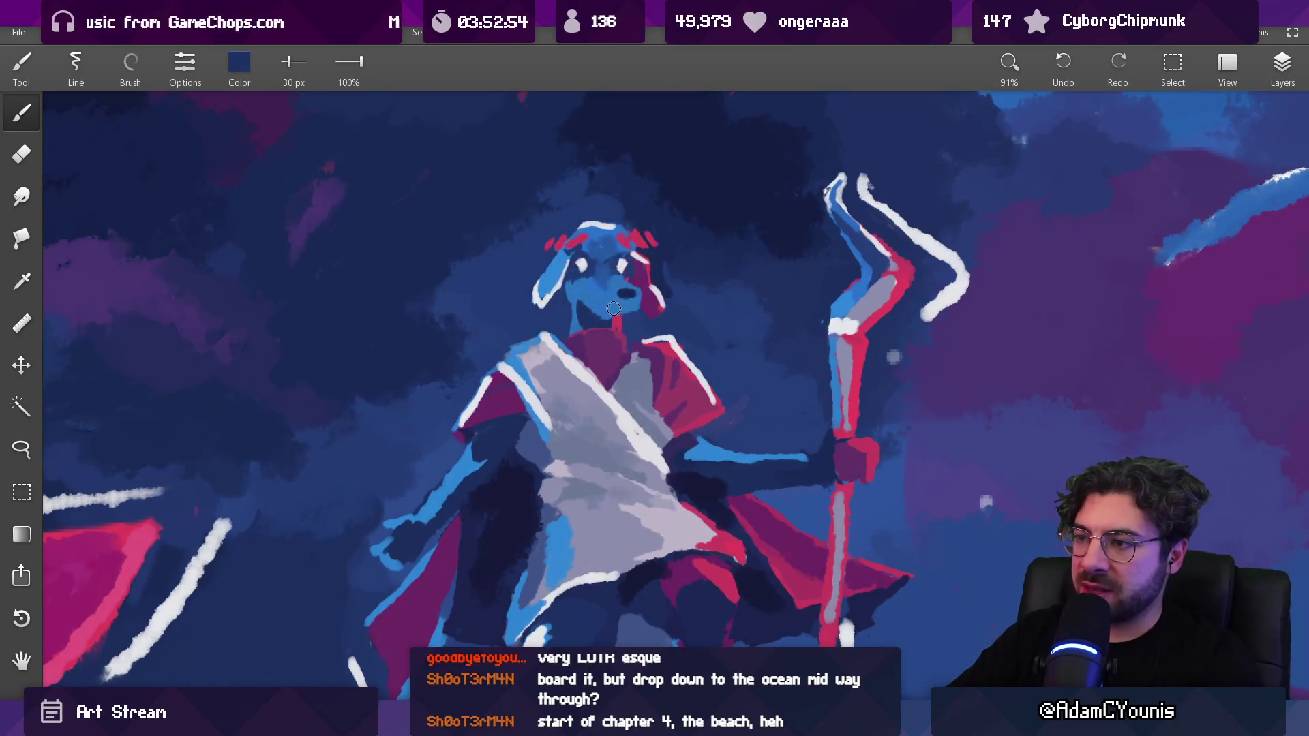
key("bracketleft")
key("bracketleft")
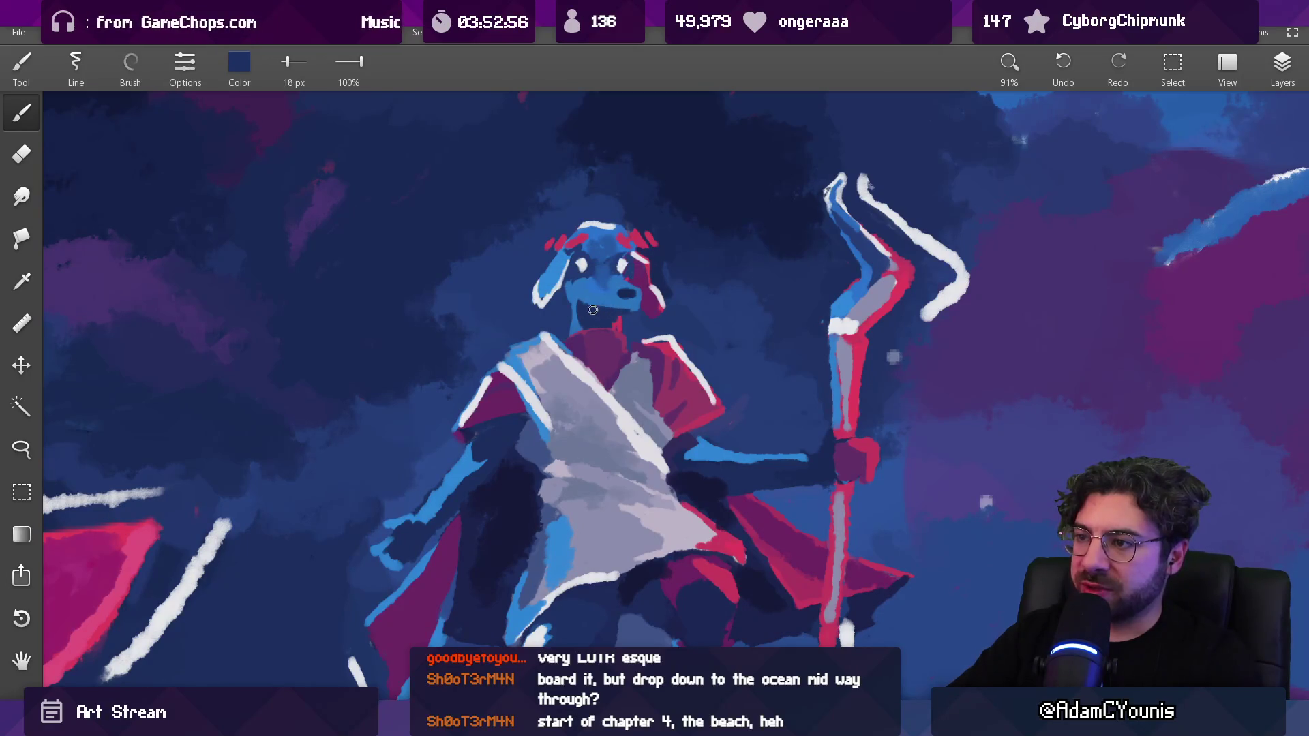
left_click(593, 310, "alt")
Sample a colour from the figure's head and zoom in closer on the dog's head
scroll(593, 310, "down", 6)
scroll(704, 126, "up", 3)
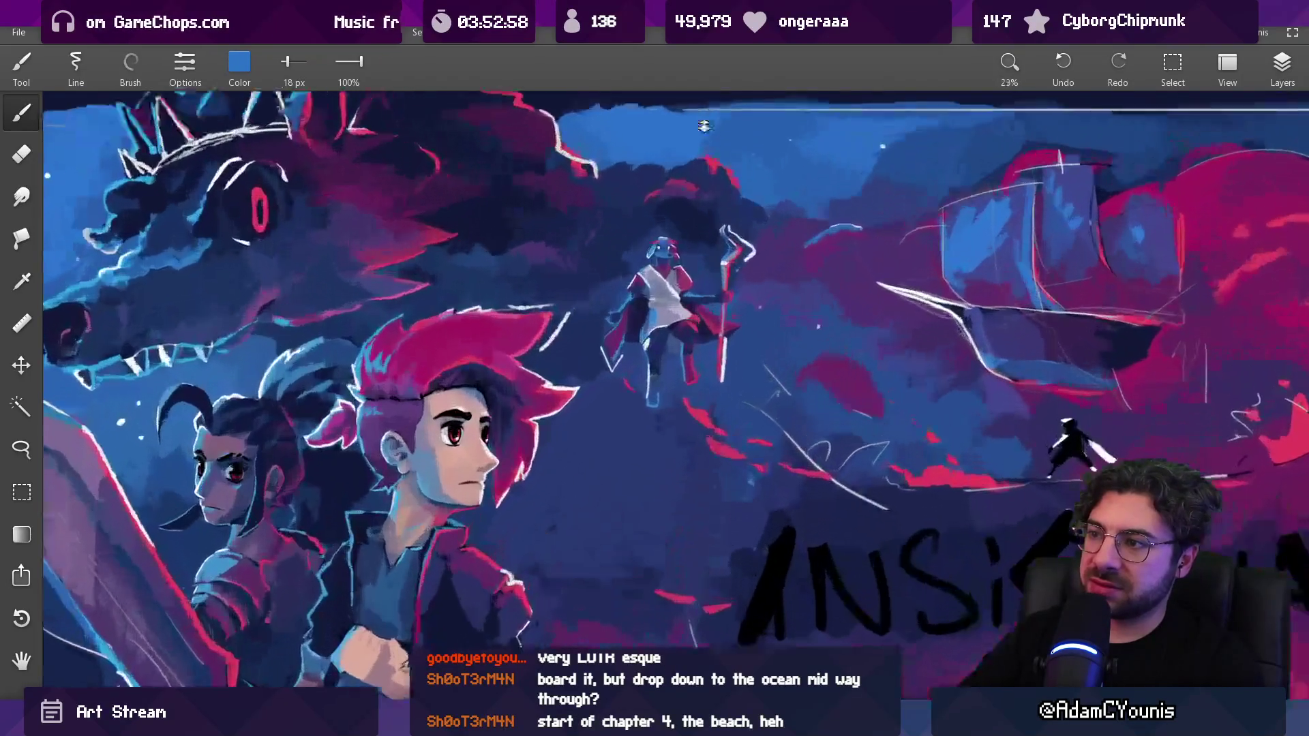
scroll(704, 126, "up", 5)
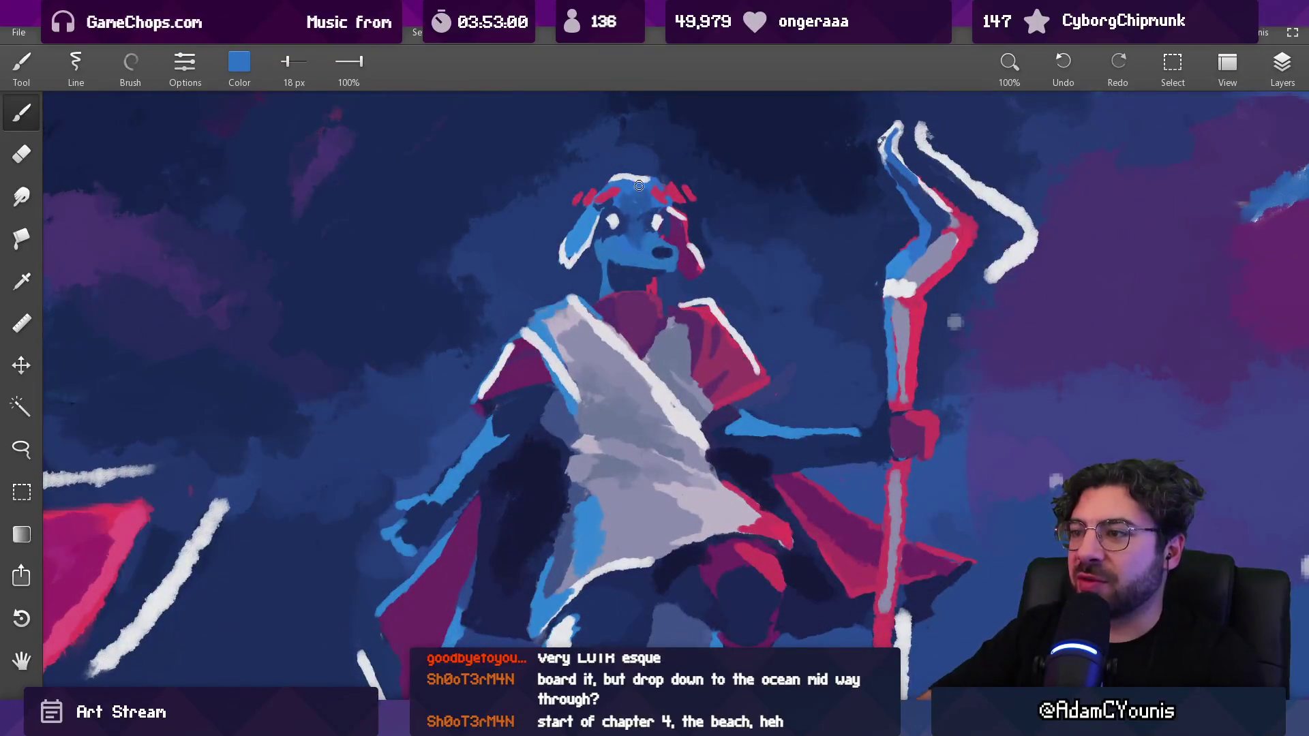
mouse_move(638, 185)
left_mouse_down()
mouse_move(641, 232)
mouse_move(613, 245)
mouse_move(666, 245)
mouse_move(649, 260)
mouse_move(675, 250)
mouse_move(670, 275)
mouse_move(633, 261)
left_mouse_up()
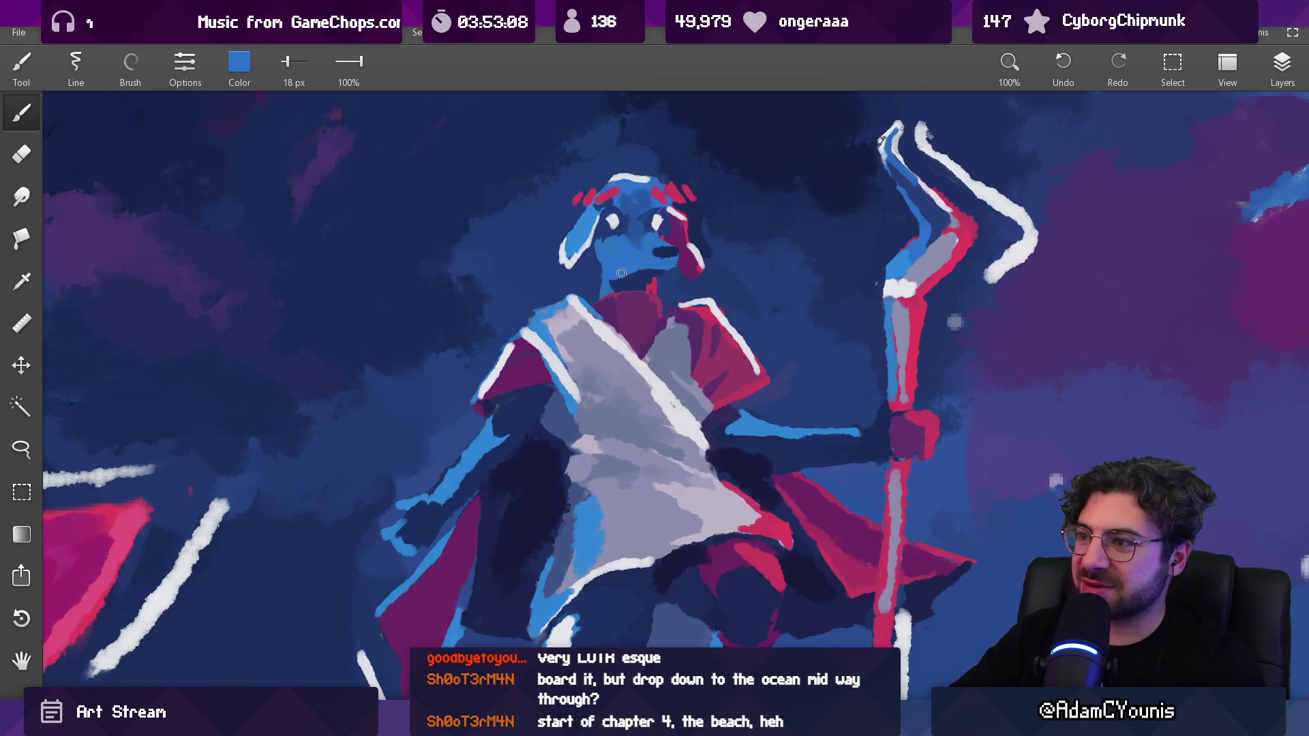
scroll(679, 240, "down", 10)
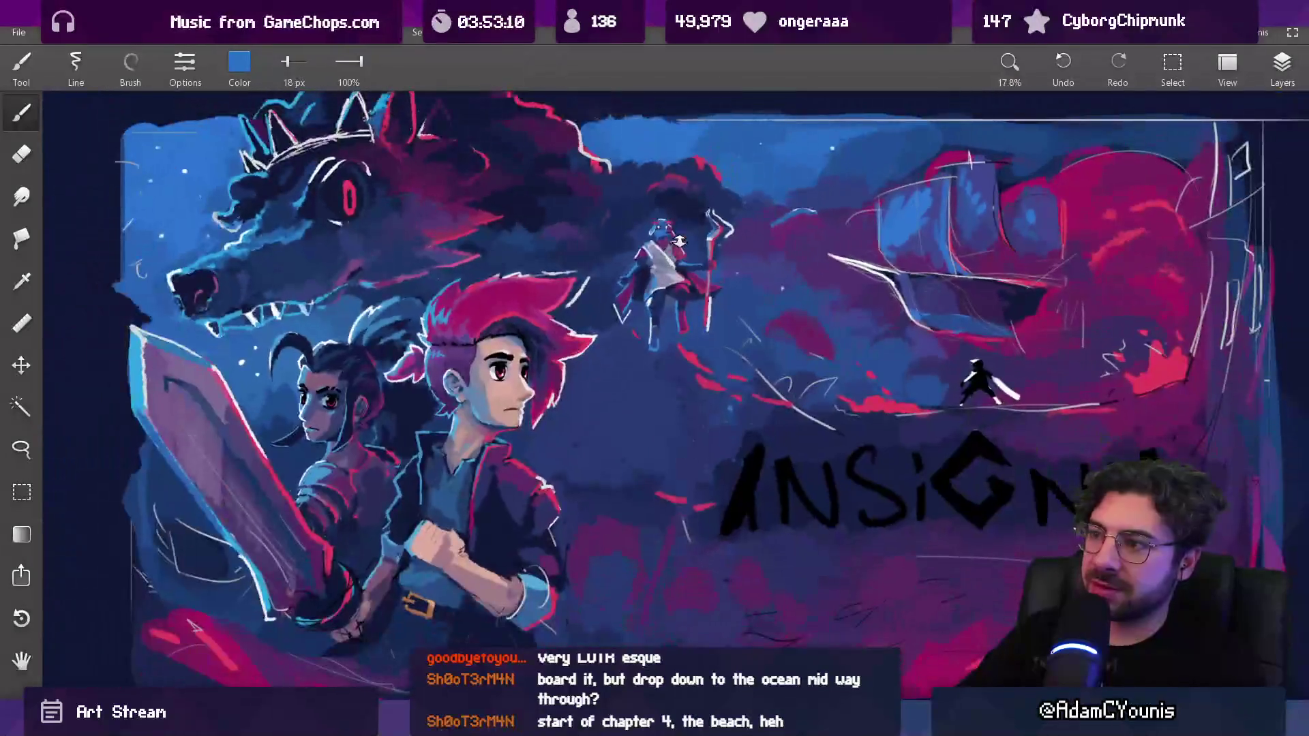
scroll(679, 240, "up", 9)
mouse_move(612, 216)
left_mouse_down()
mouse_move(540, 313)
mouse_move(585, 287)
left_mouse_up()
Lasso the dog's head and nudge it down-left, then sample the face's medium blue
key("l")
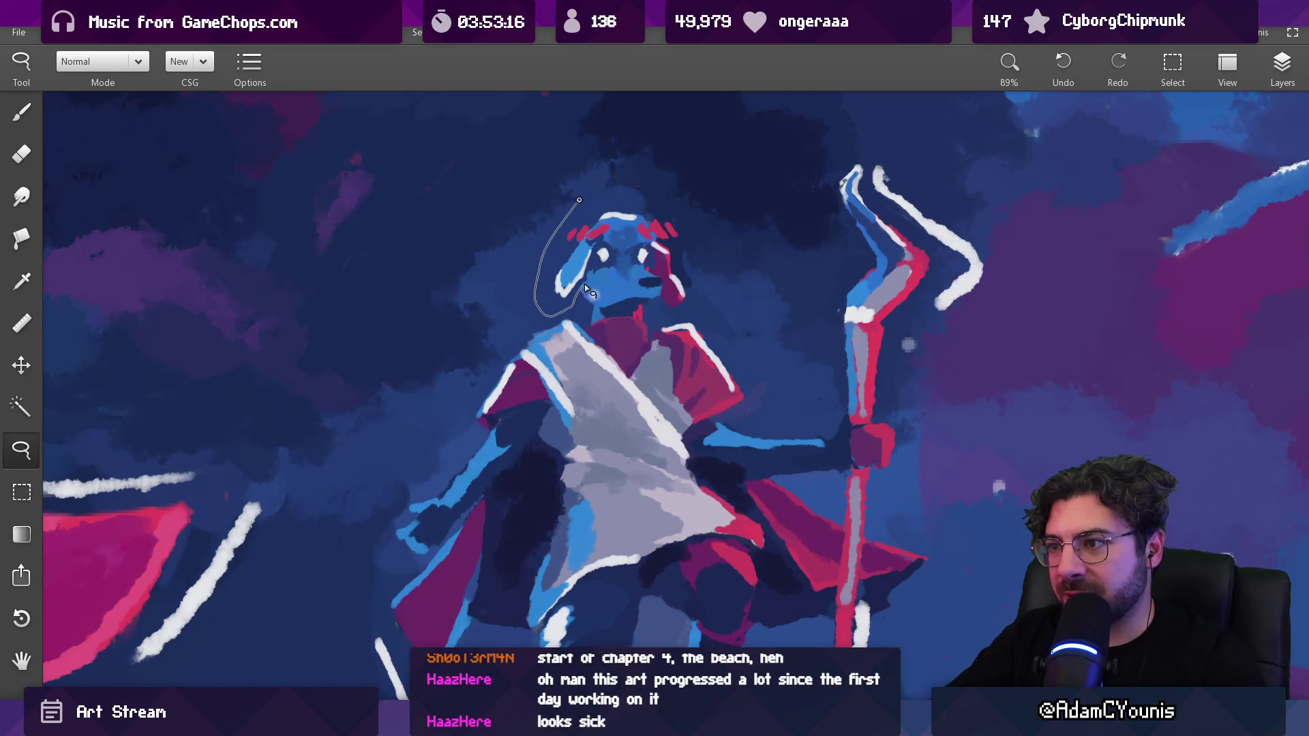
left_click_drag(683, 306, 702, 231)
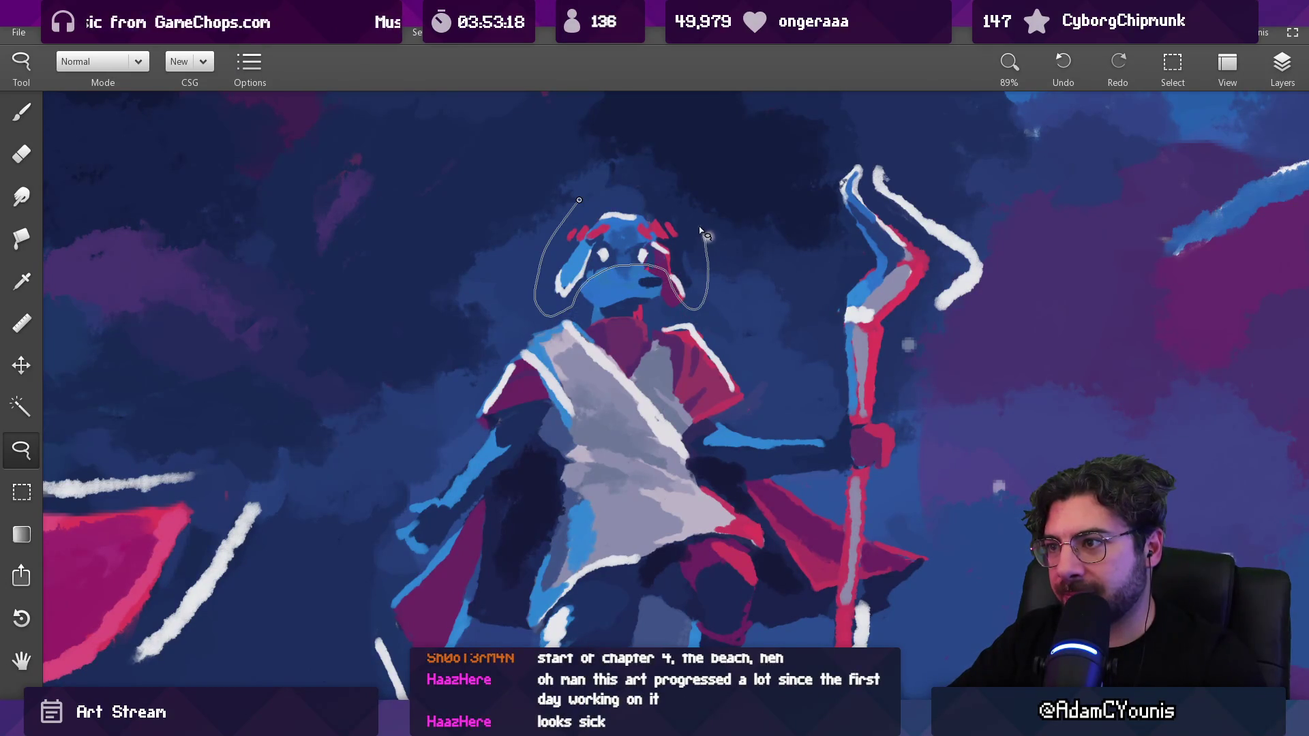
left_click_drag(641, 197, 639, 236)
key("Escape")
key("b")
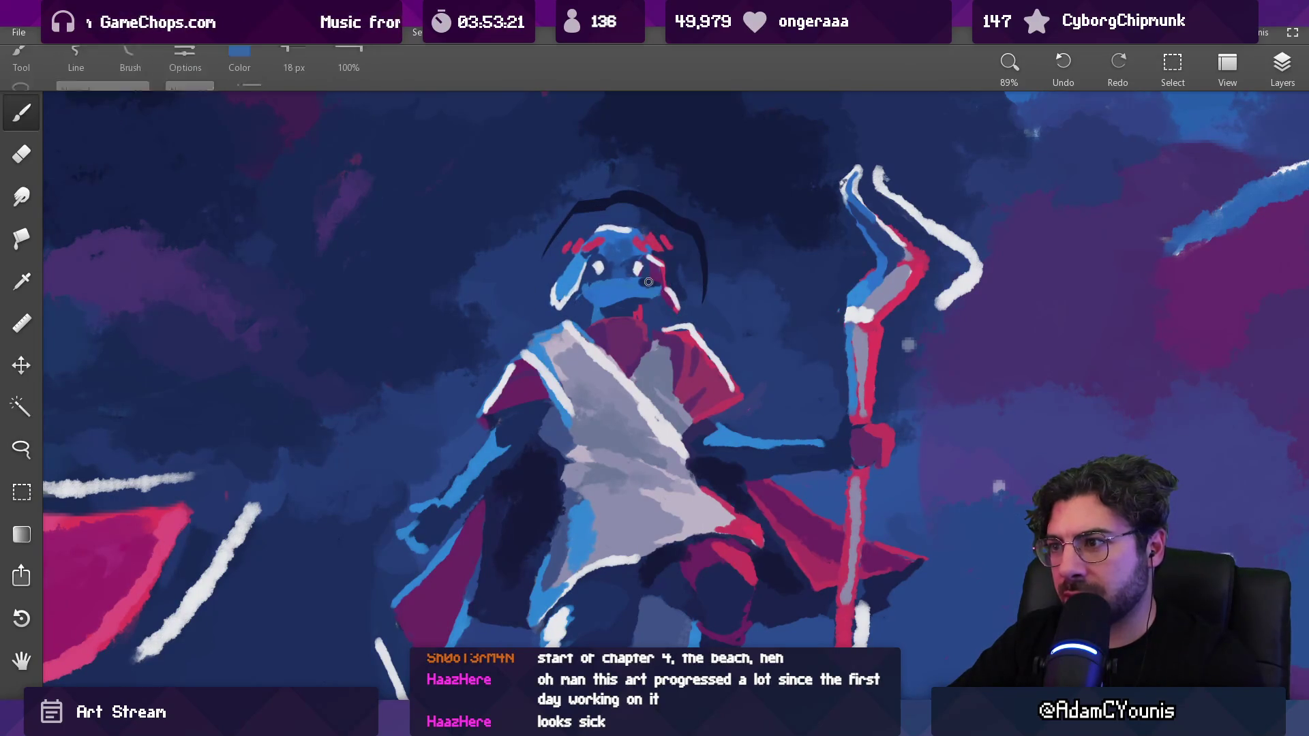
mouse_move(638, 235)
left_mouse_down()
mouse_move(623, 267)
mouse_move(607, 252)
left_mouse_up()
Shift the eye area right with a lasso selection and sample the darker navy
key("l")
left_click_drag(602, 271, 616, 279)
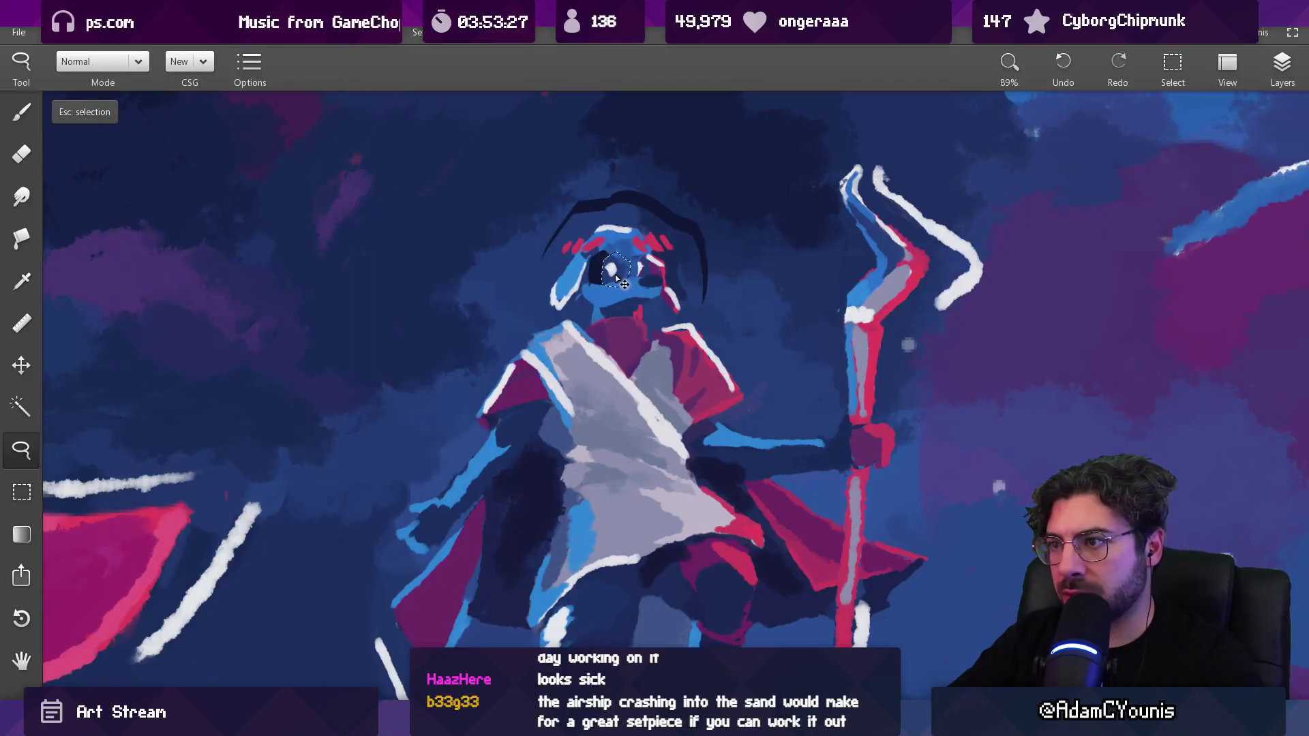
key("Escape")
key("b")
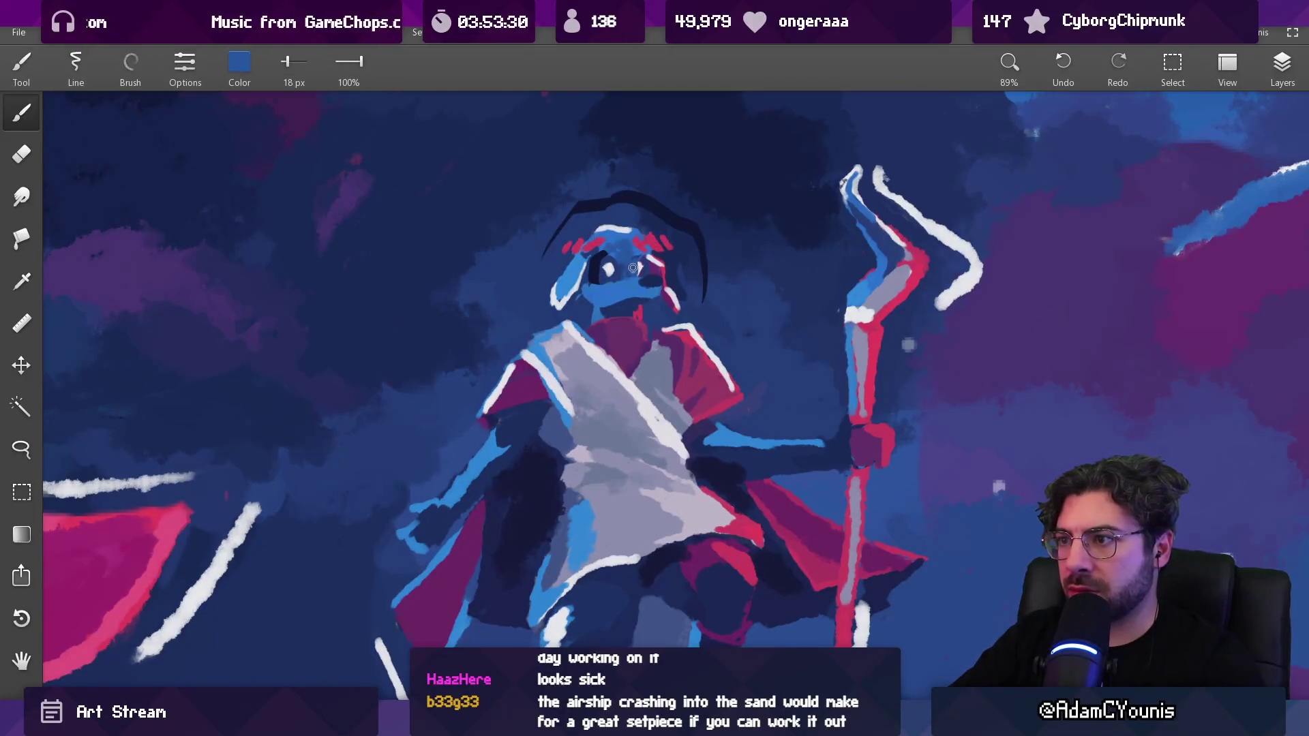
left_click_drag(640, 262, 635, 265)
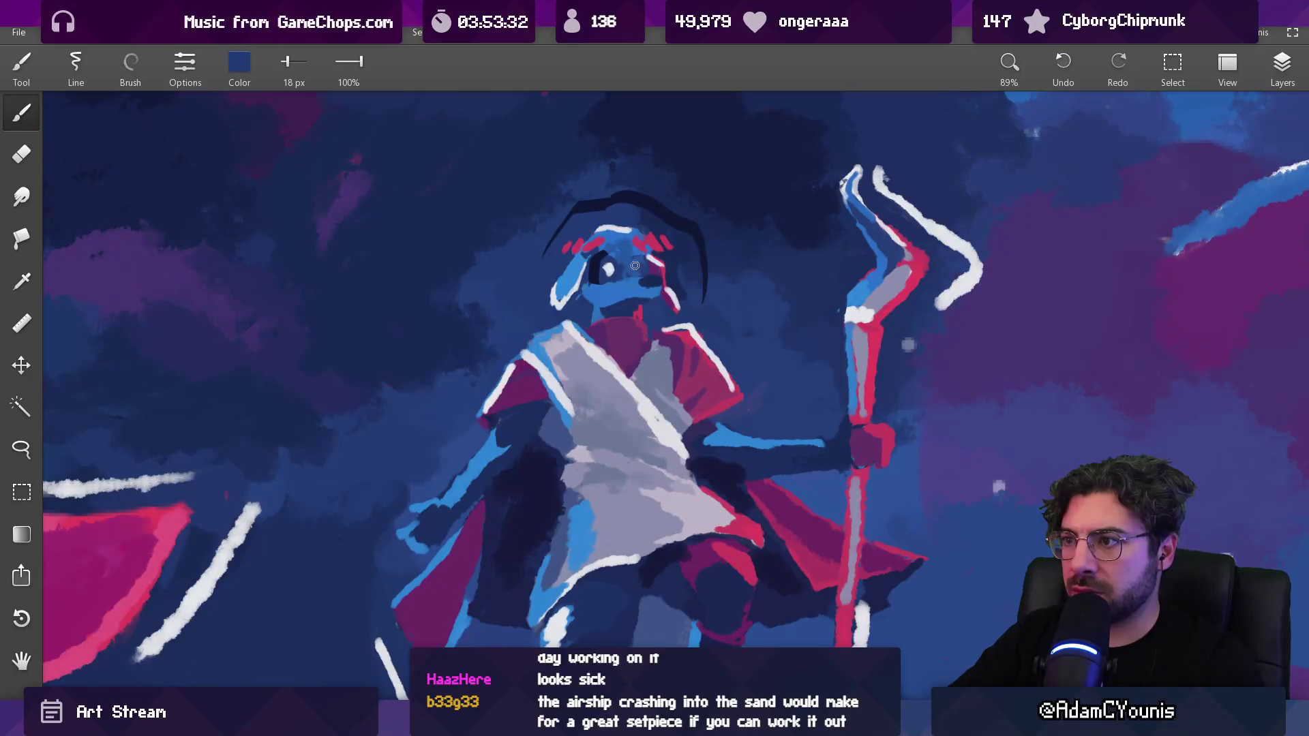
scroll(645, 270, "down", 5)
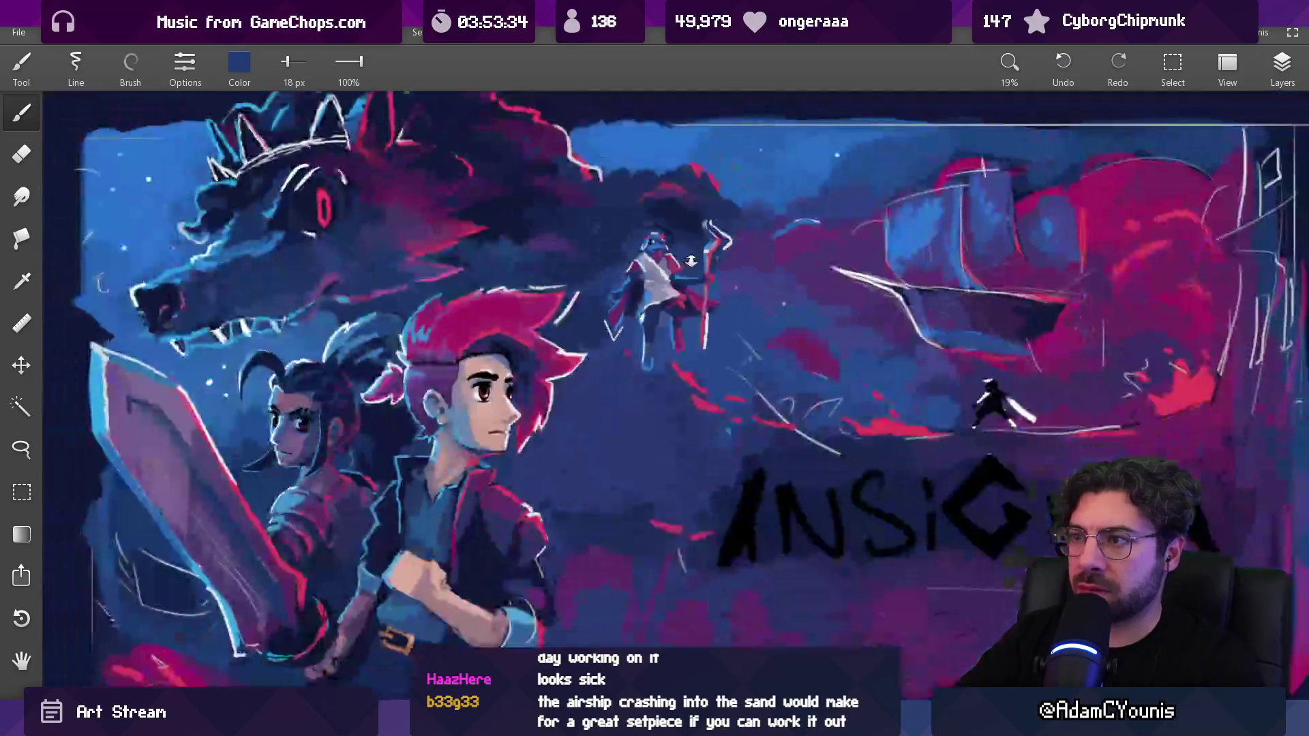
scroll(669, 218, "up", 4)
scroll(668, 218, "up", 1)
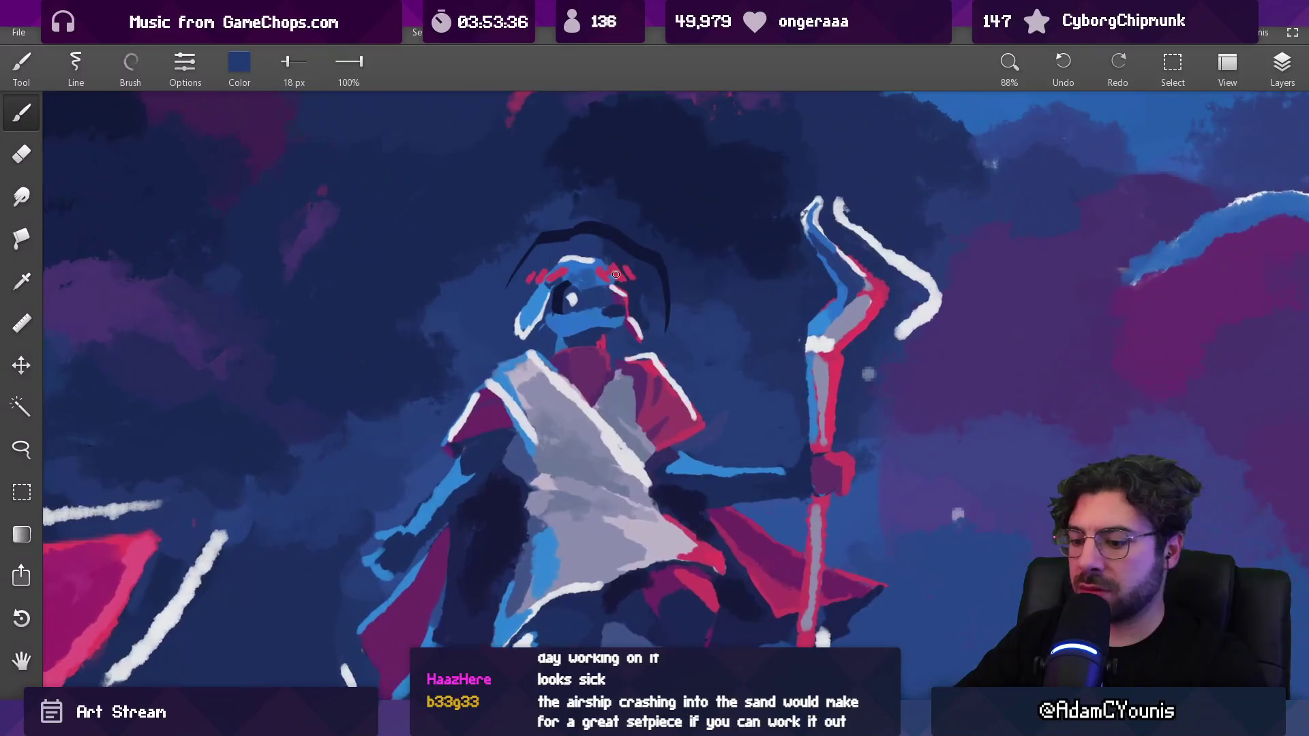
Select the left side of the head and raise it slightly
key("l")
left_click_drag(548, 250, 506, 354)
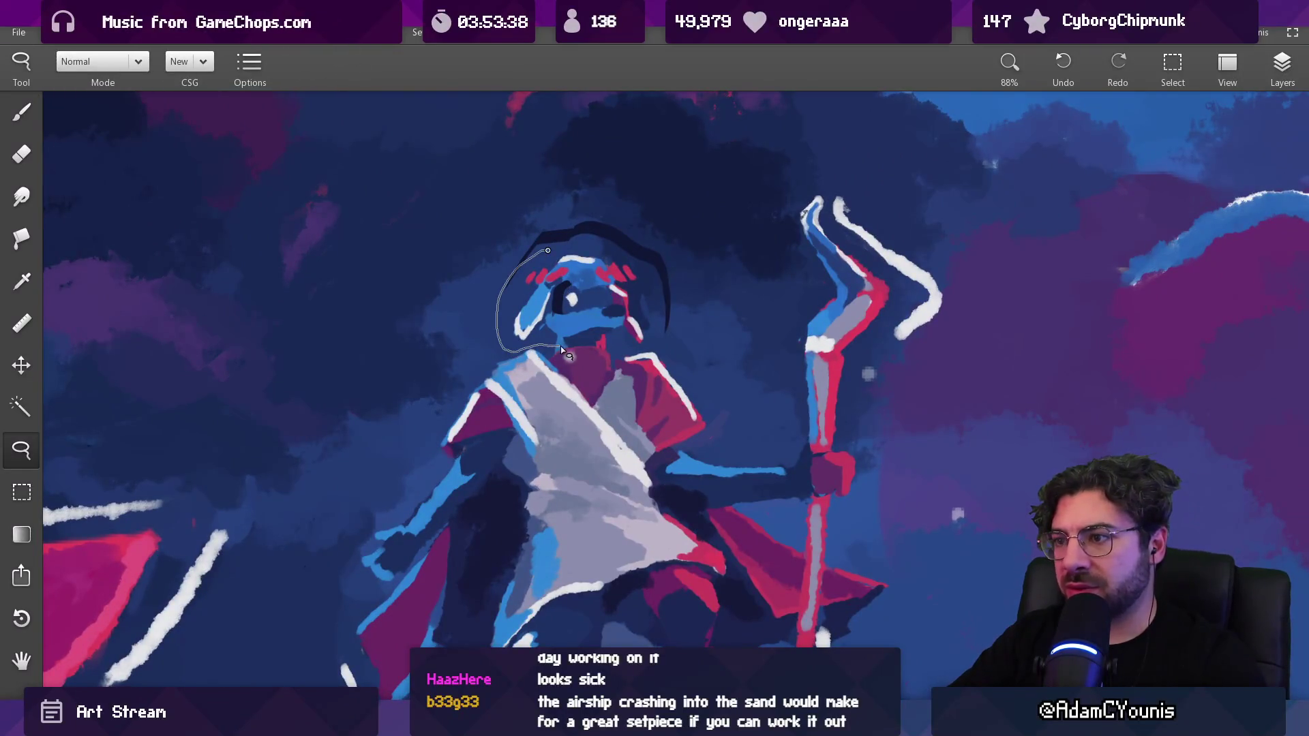
left_click_drag(656, 301, 592, 300)
key("b")
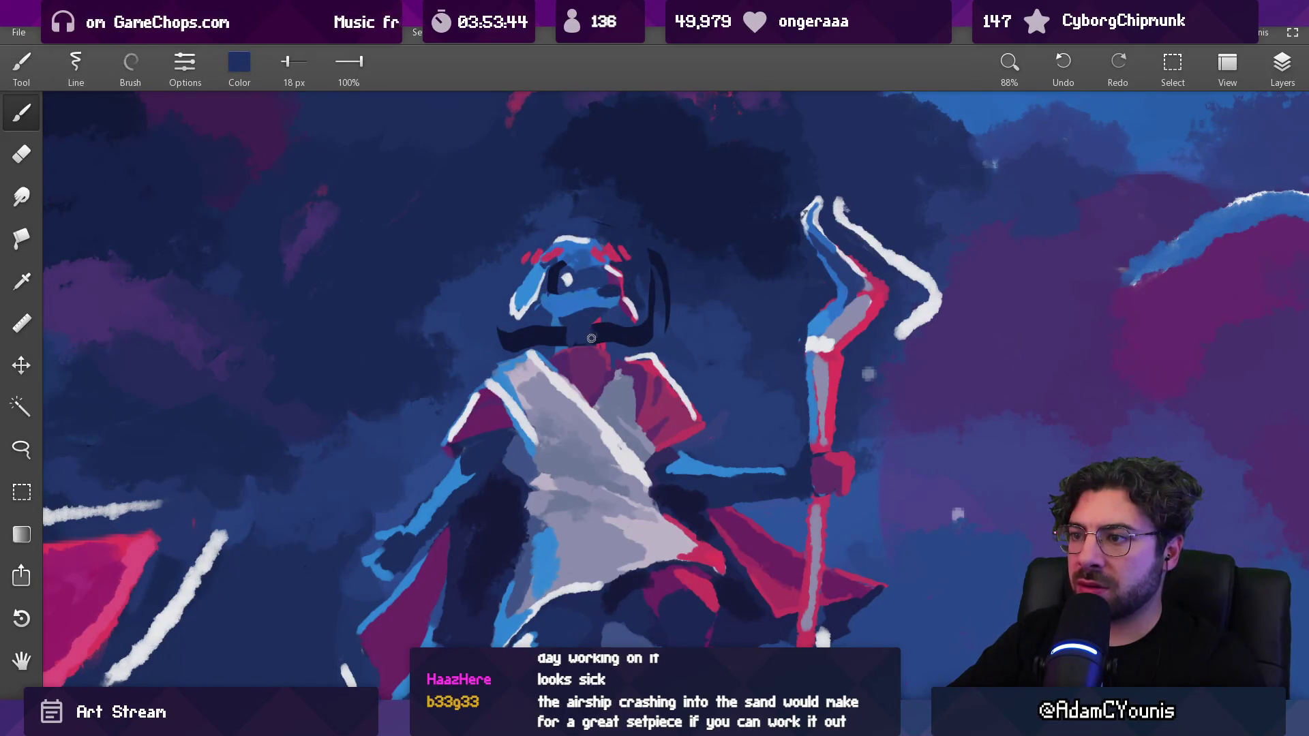
Paint navy over the stroke left of the chin and the white outline atop the head
left_click(563, 324, "alt")
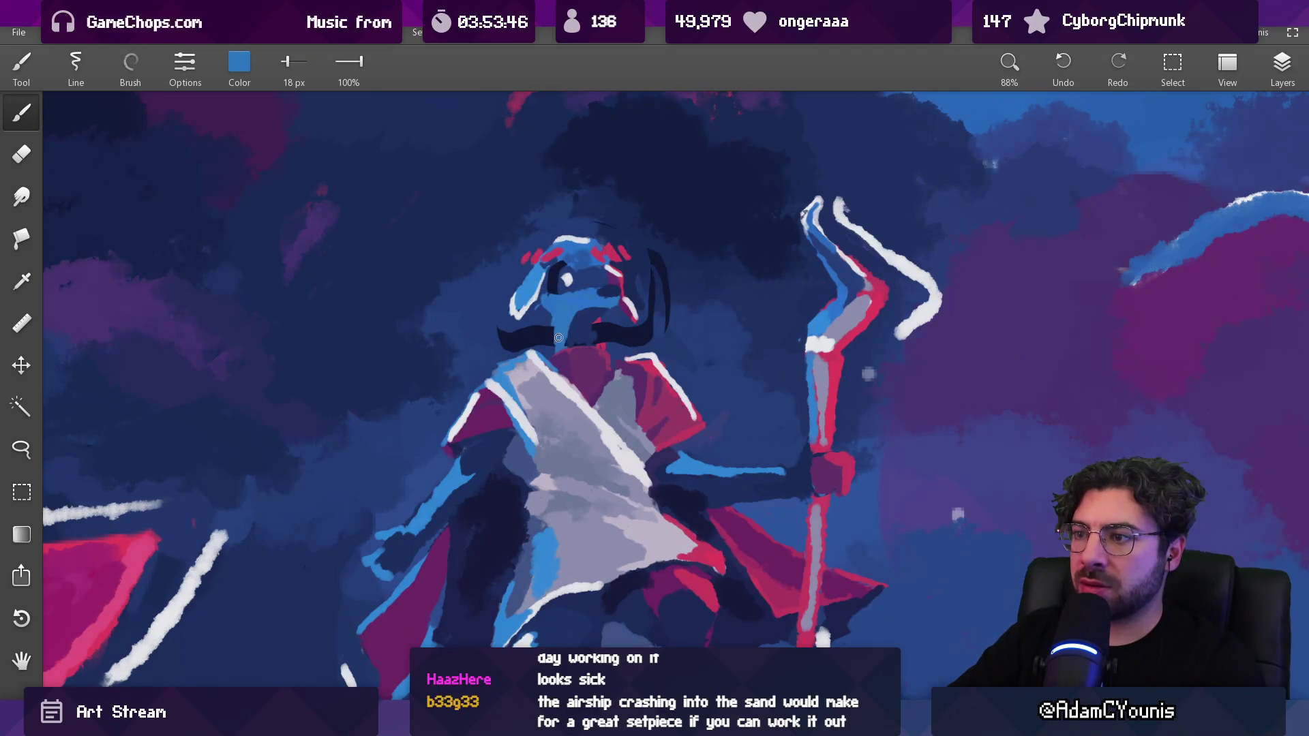
left_click(559, 337, "alt")
left_click_drag(551, 334, 502, 346)
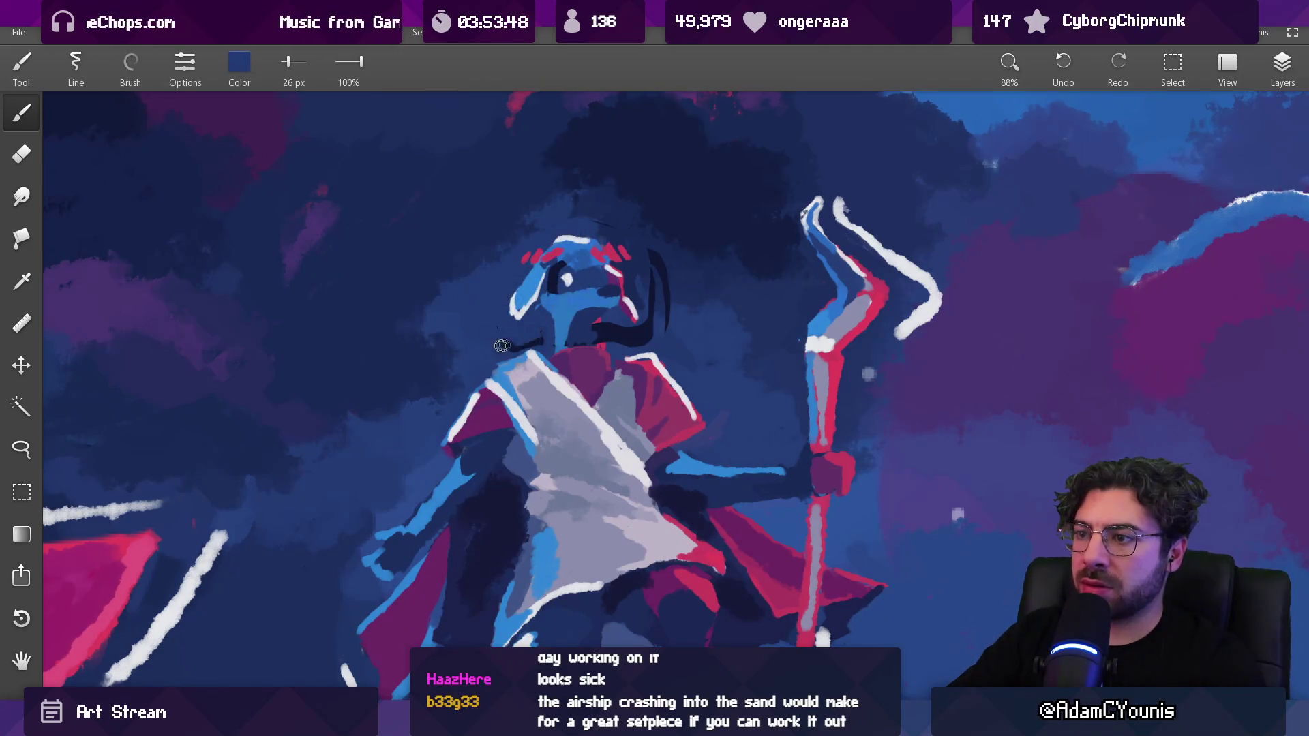
left_click(554, 232, "alt")
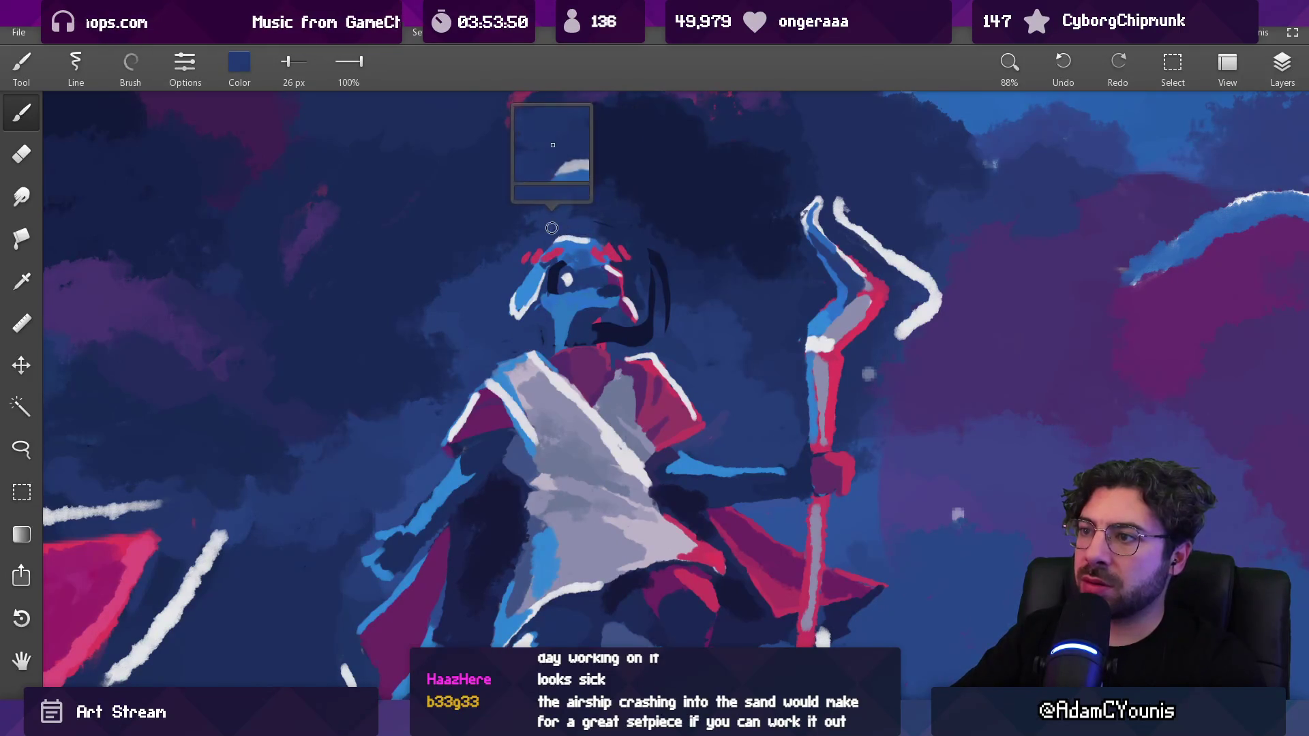
left_click_drag(550, 243, 584, 240)
left_click(587, 242, "alt")
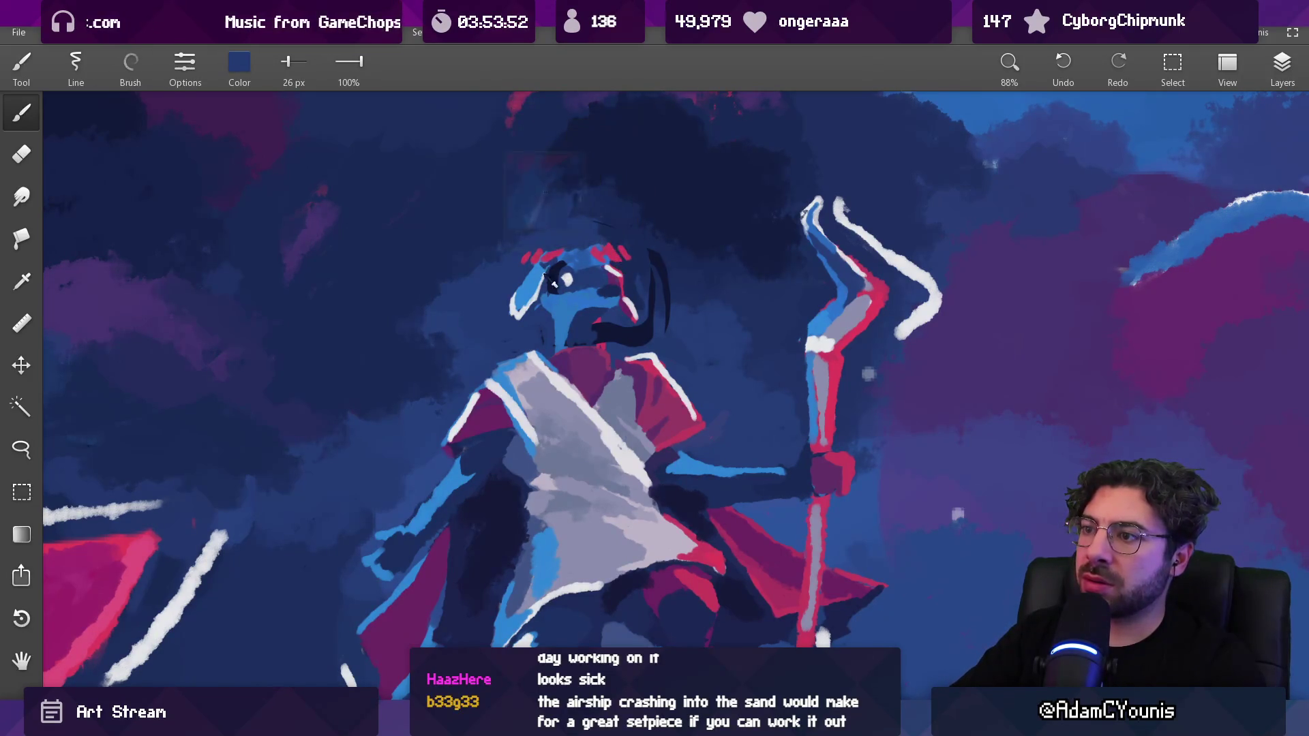
left_click(543, 264, "alt")
Add a dark arc along the head's left edge inside a lasso selection
key("l")
left_click_drag(532, 237, 517, 328)
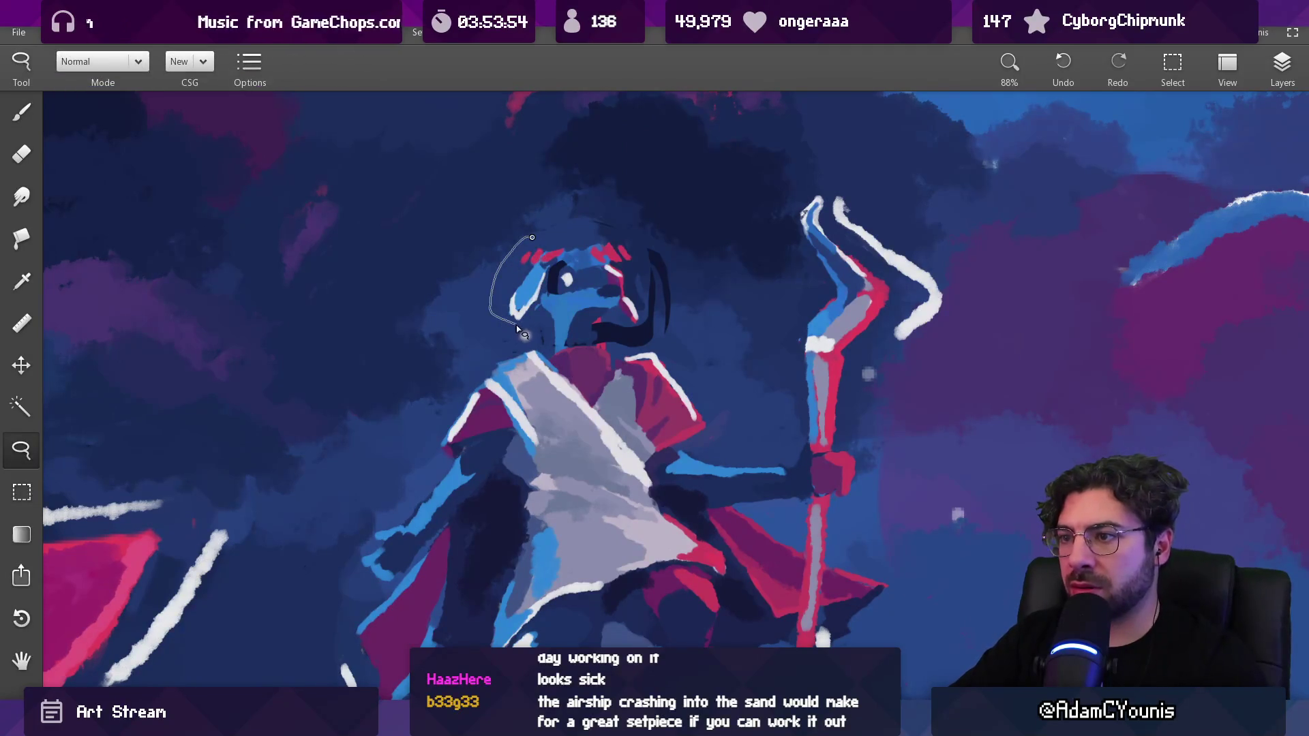
left_click_drag(571, 238, 634, 237)
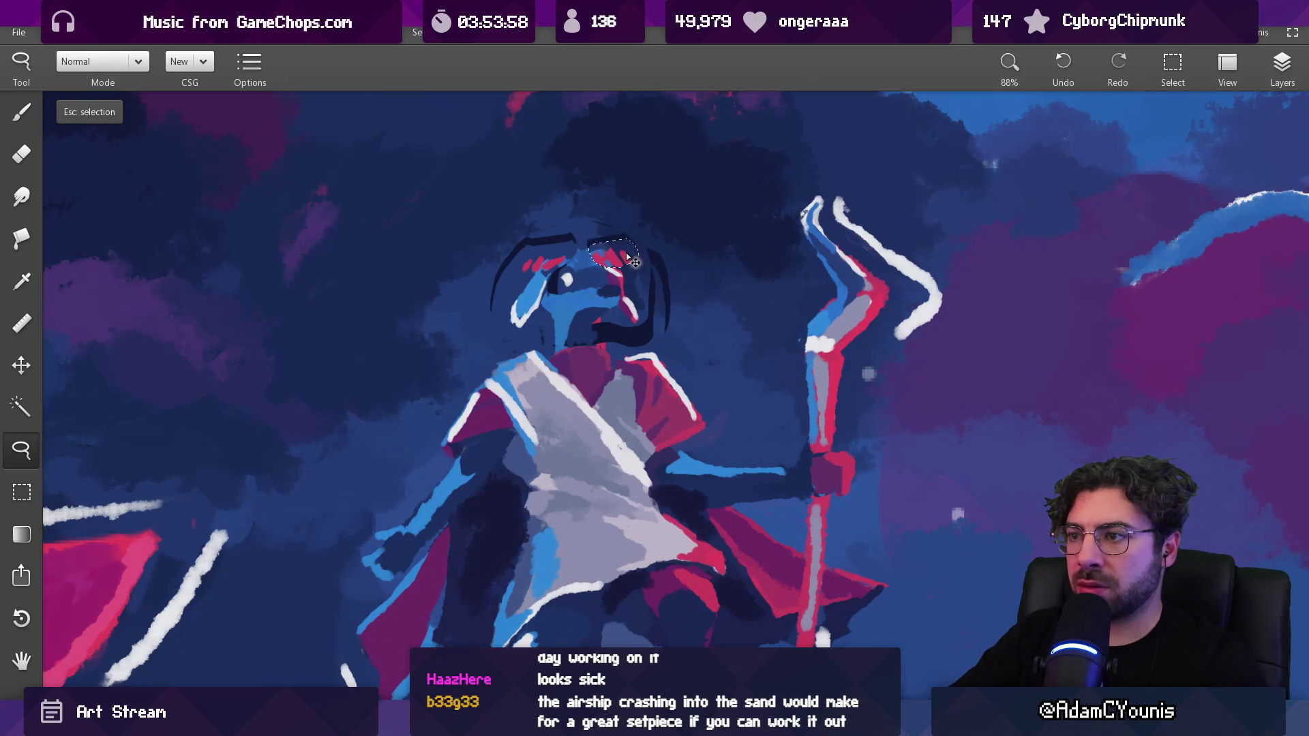
key("b")
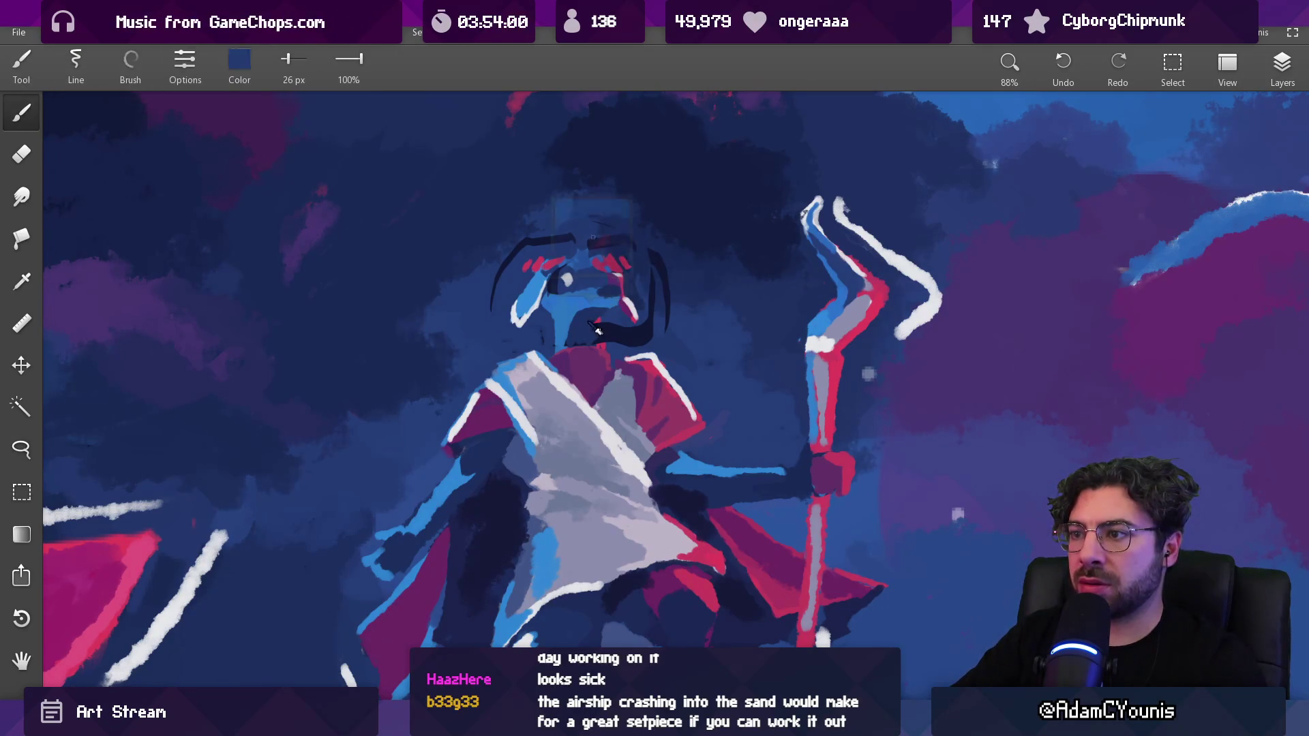
Pick up the red from the face's tear mark and shrink the brush to 12 px
left_click(618, 305, "alt")
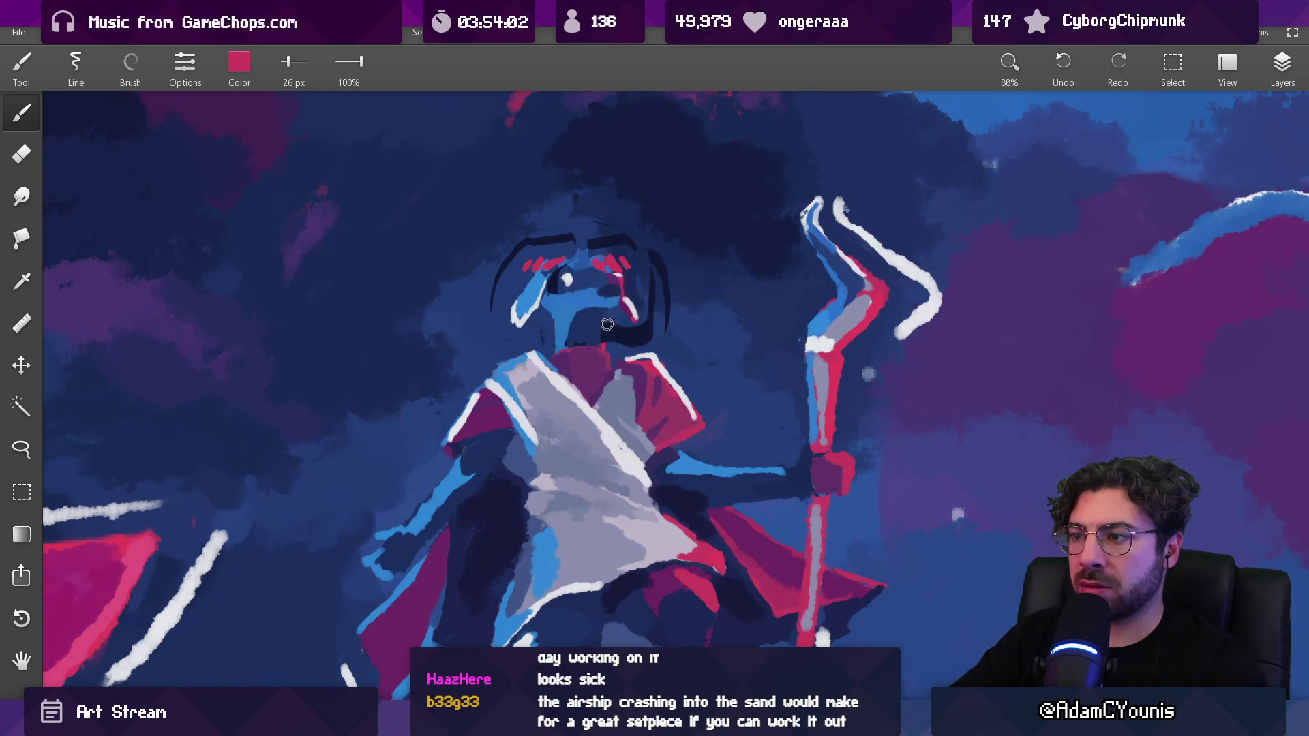
key("bracketleft")
key("bracketleft")
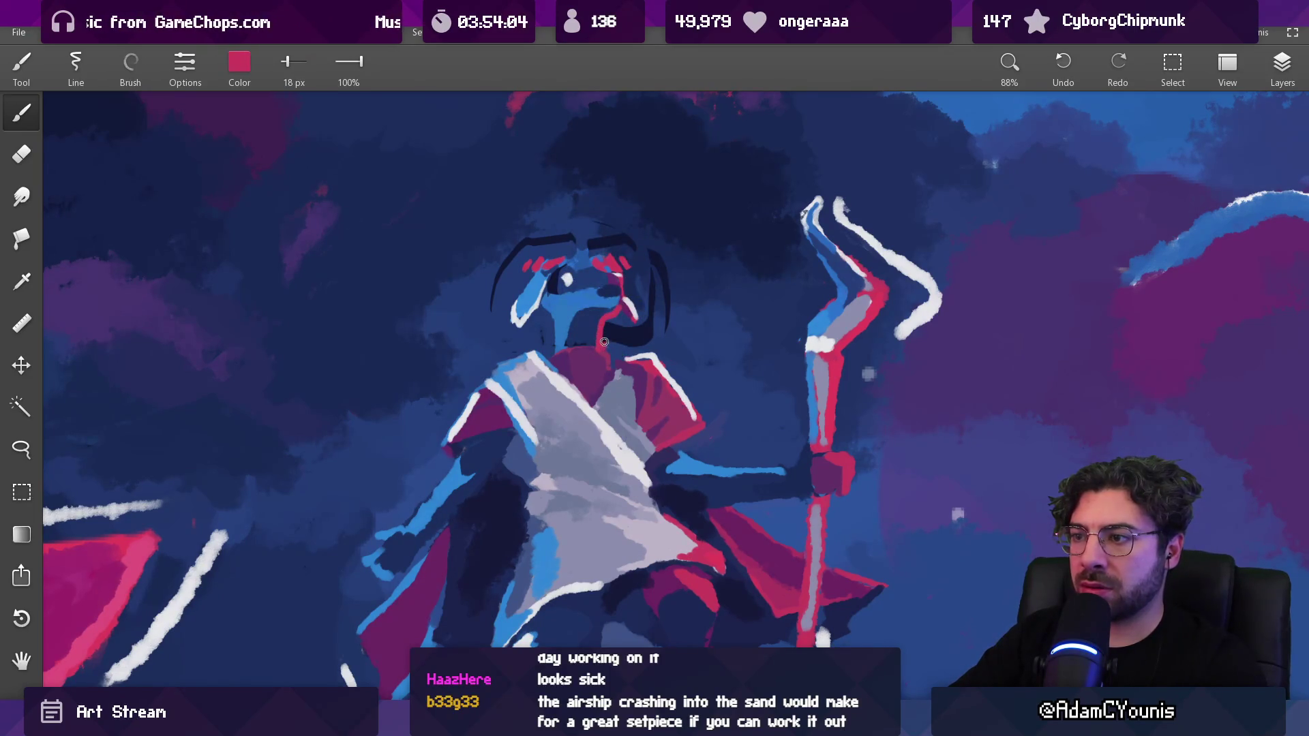
key("bracketleft")
key("bracketleft")
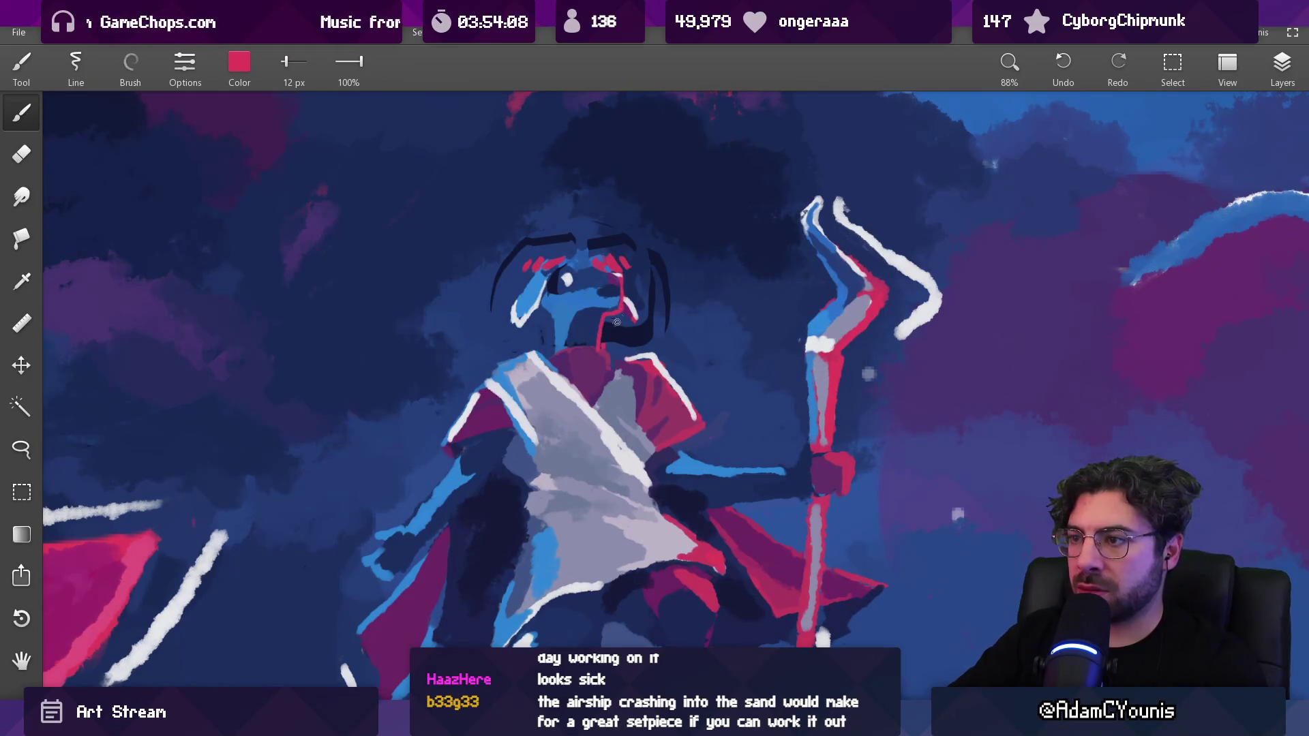
left_click_drag(617, 321, 606, 407)
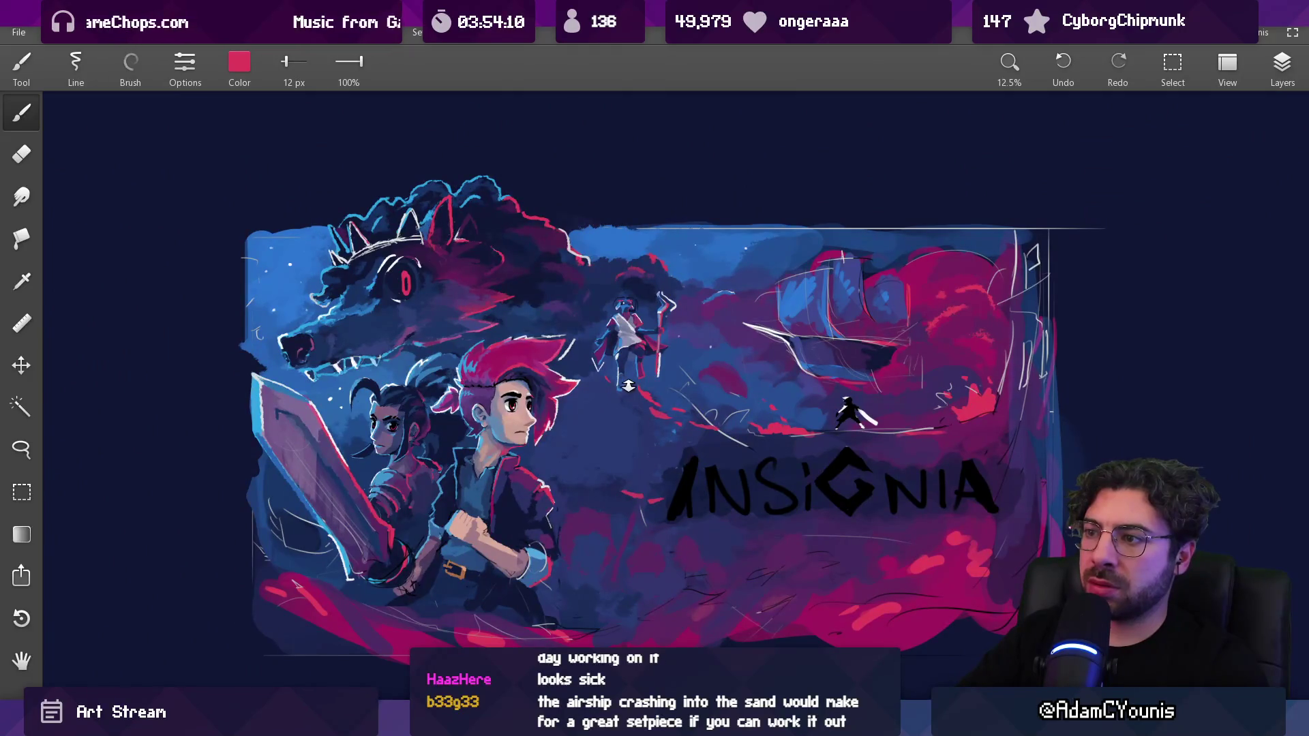
Zoom in on the figure's head and paint a light-blue stroke across its face
left_click_drag(655, 346, 615, 95)
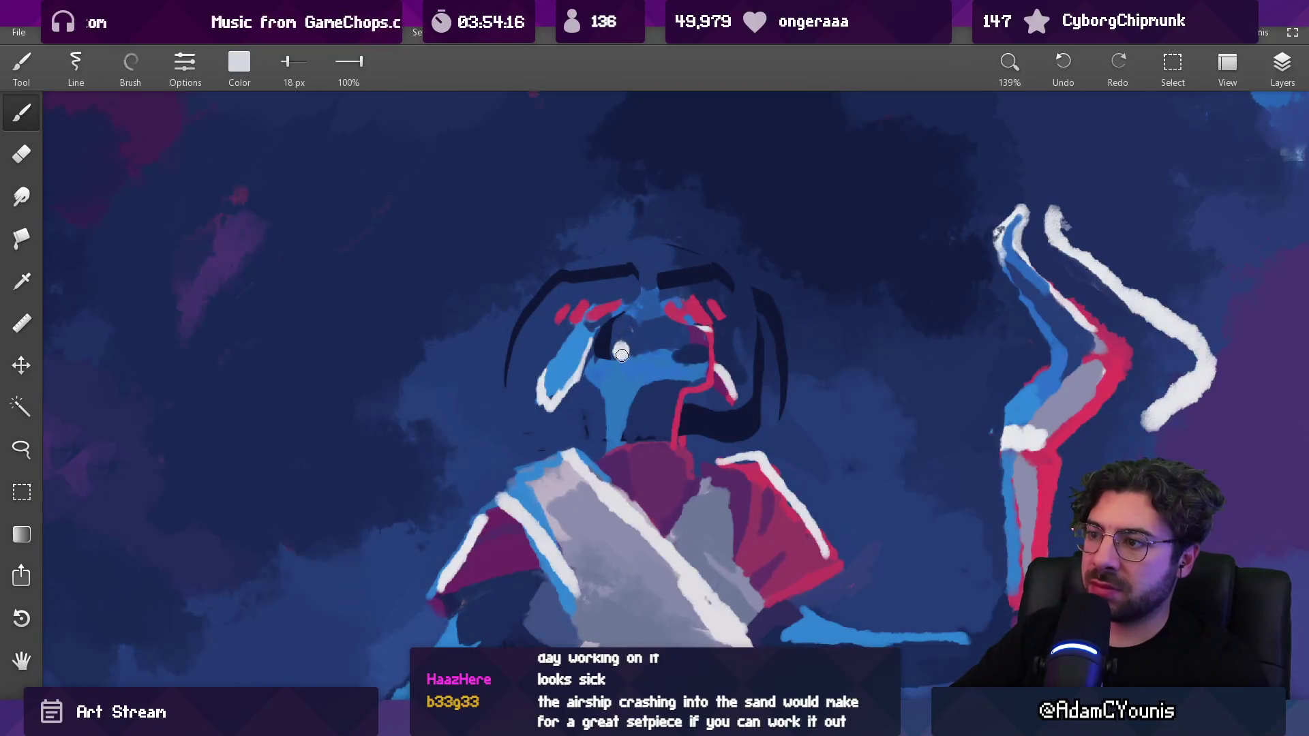
left_click(610, 343, "alt")
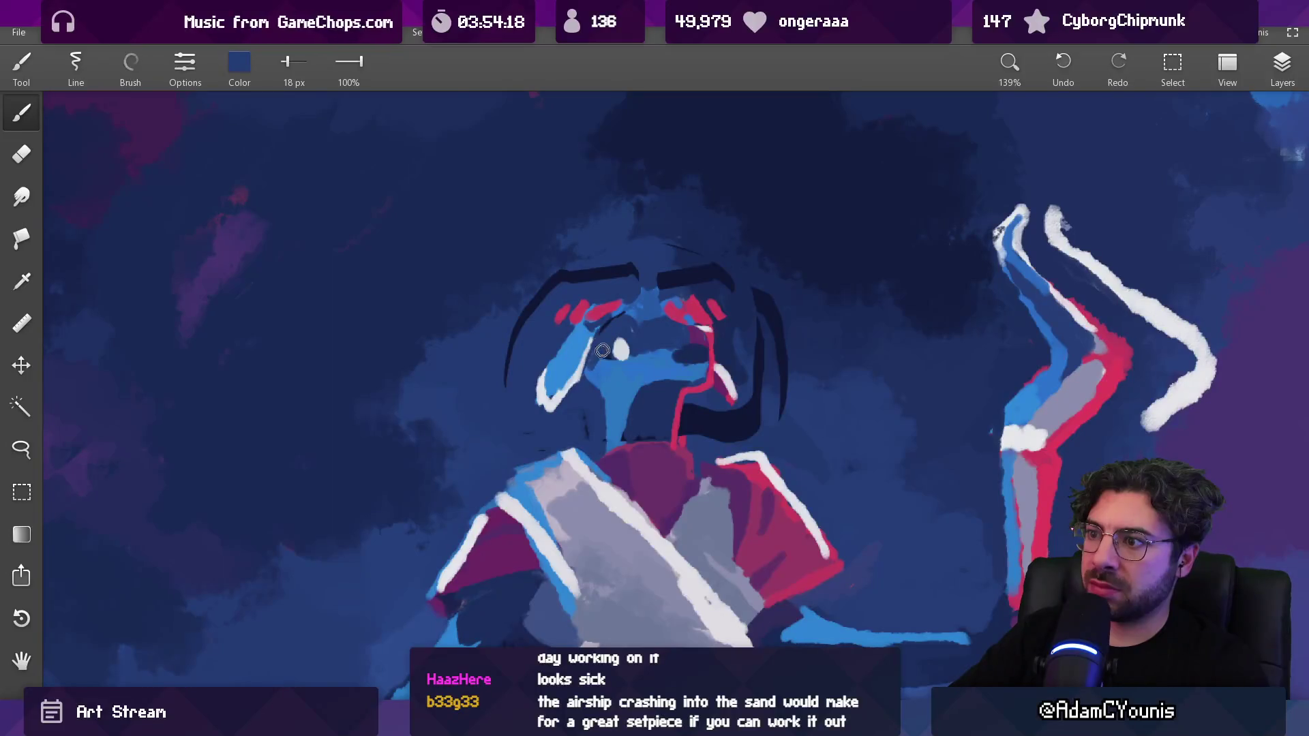
left_click(615, 379, "alt")
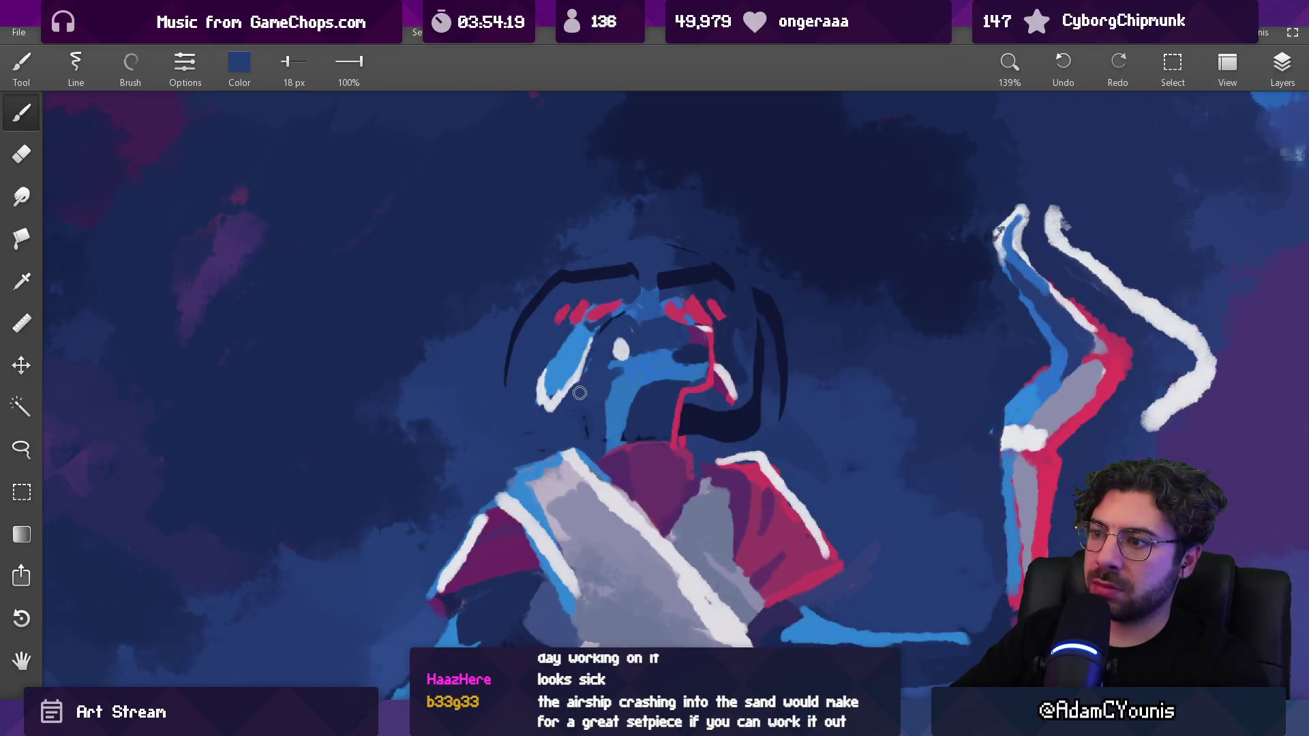
left_click_drag(587, 387, 620, 370)
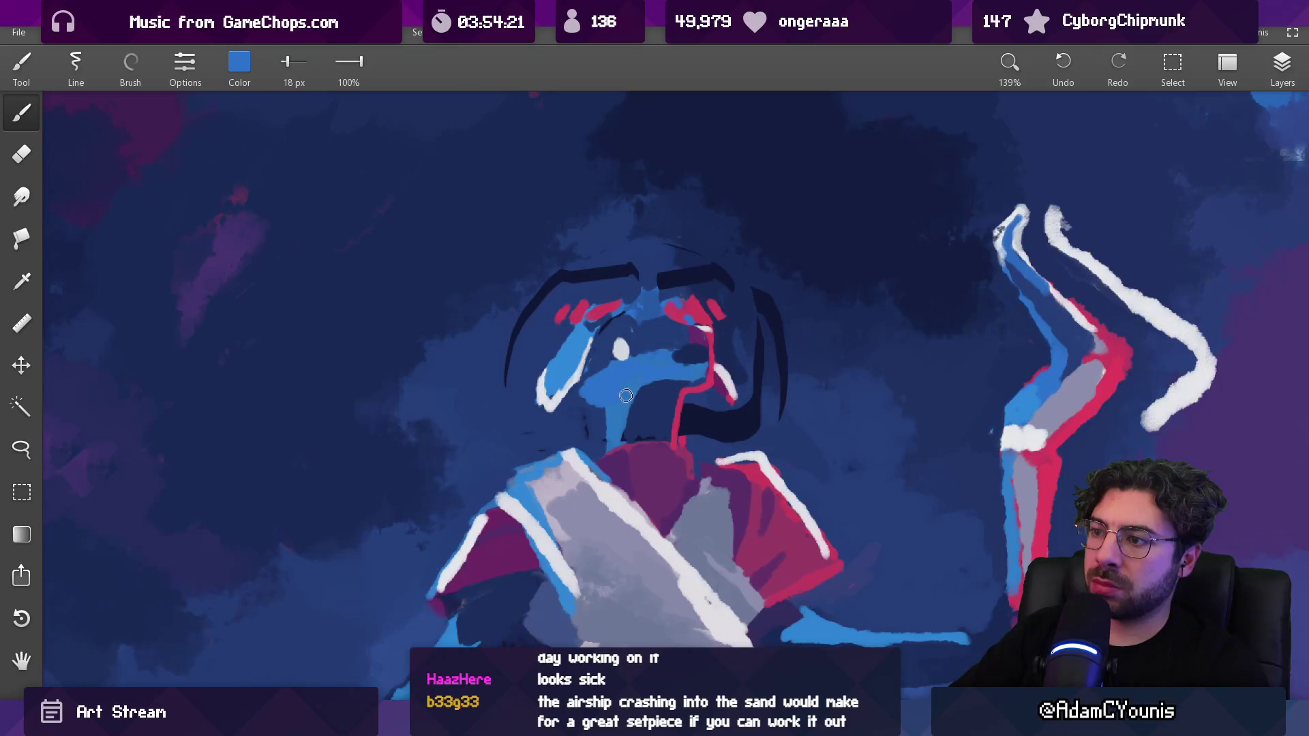
scroll(626, 396, "down", 5)
scroll(623, 335, "up", 4)
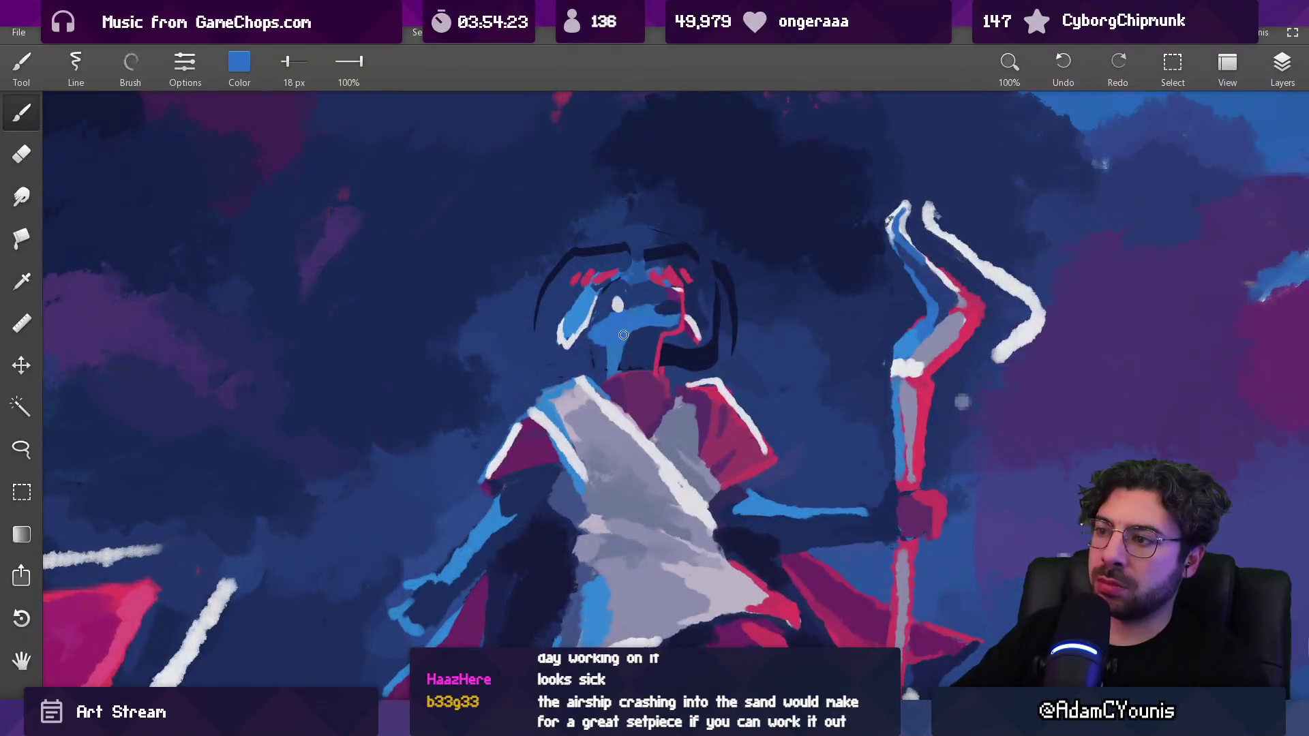
scroll(616, 341, "down", 8)
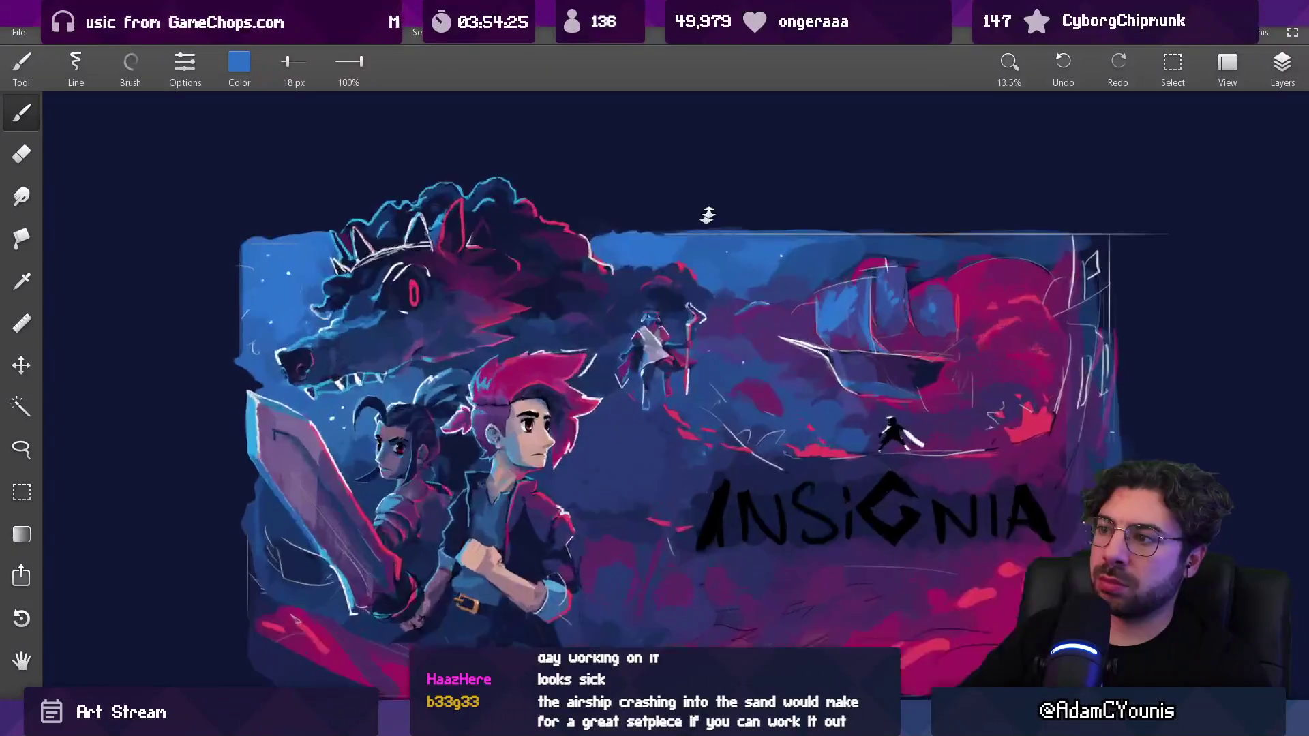
scroll(665, 251, "up", 8)
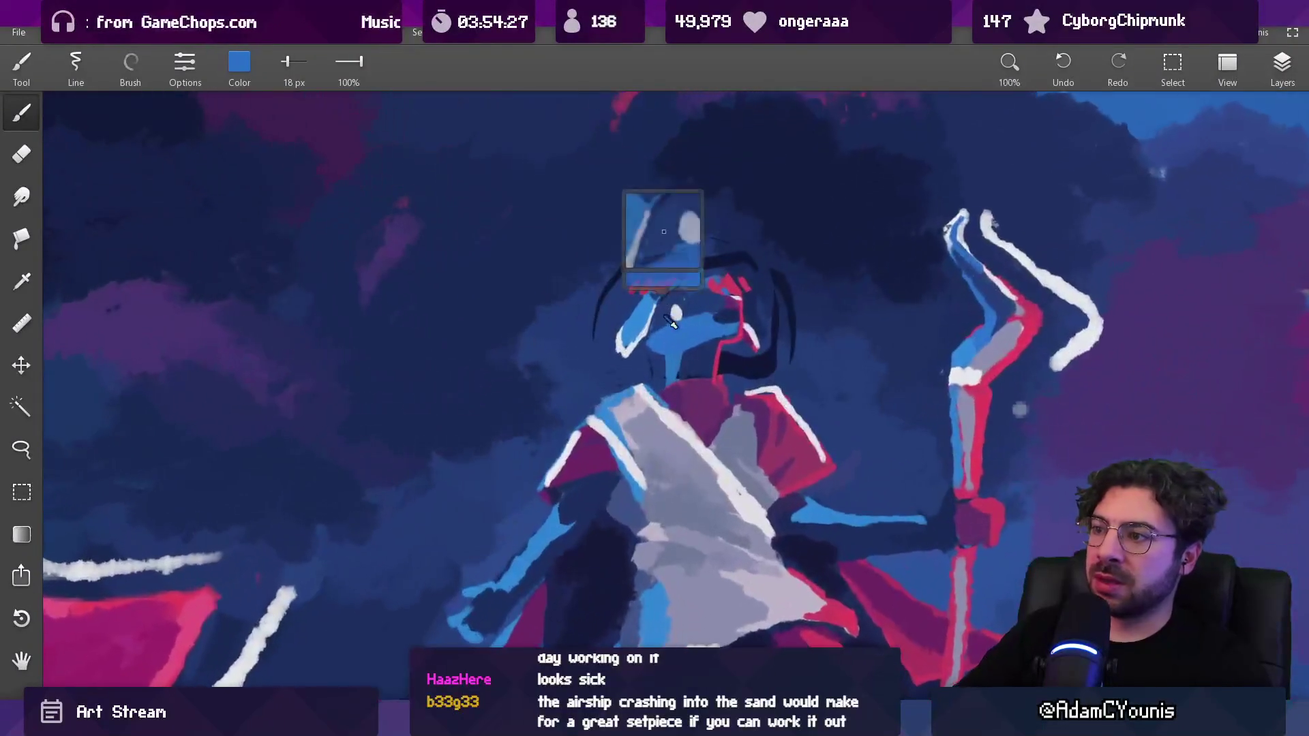
Sample light blue, dark navy and magenta tones from the figure's face and head
left_click(639, 338, "alt")
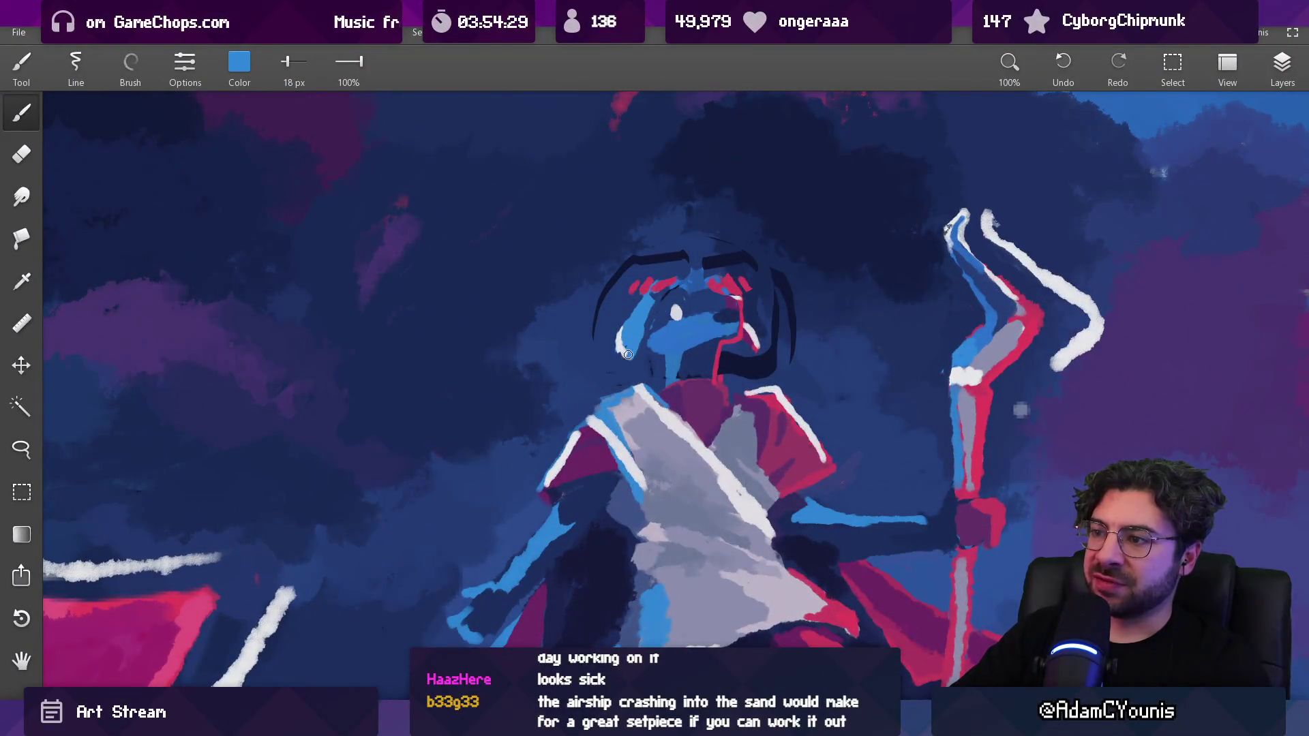
left_click(590, 321, "alt")
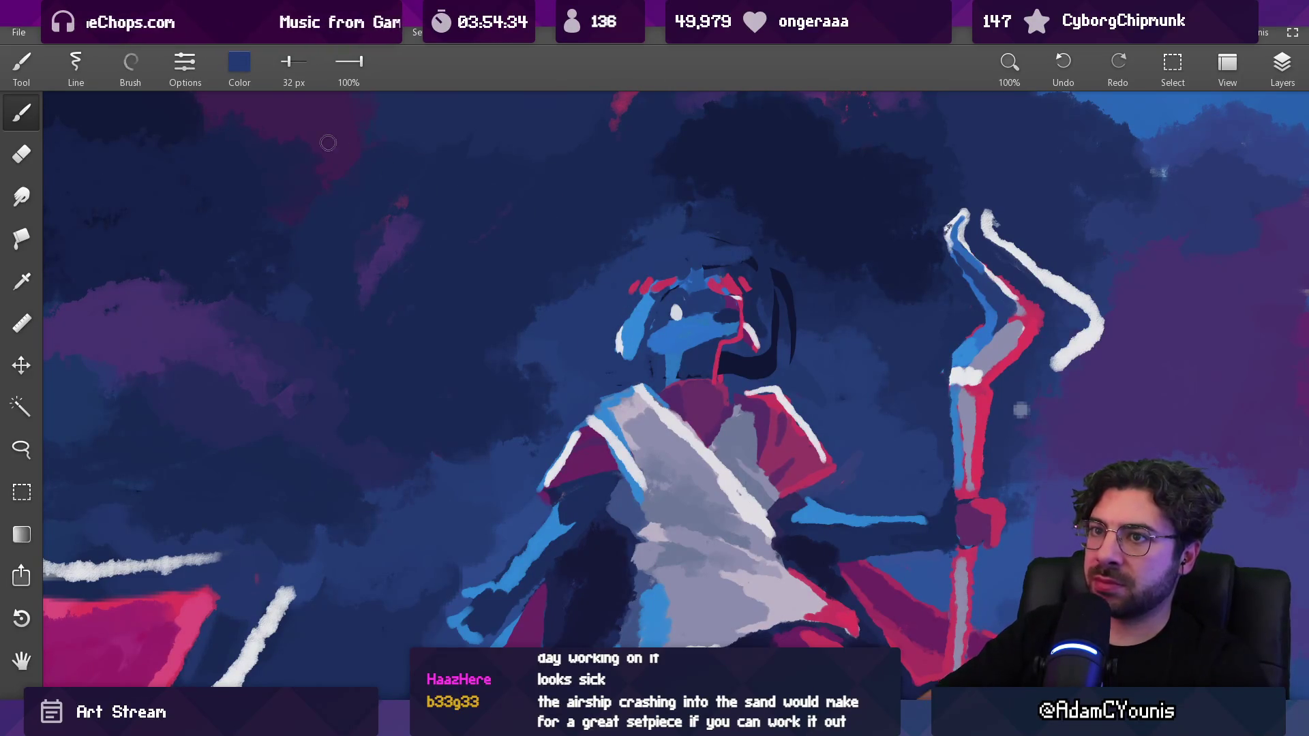
mouse_move(691, 324)
left_mouse_down()
mouse_move(739, 351)
mouse_move(727, 362)
left_mouse_up()
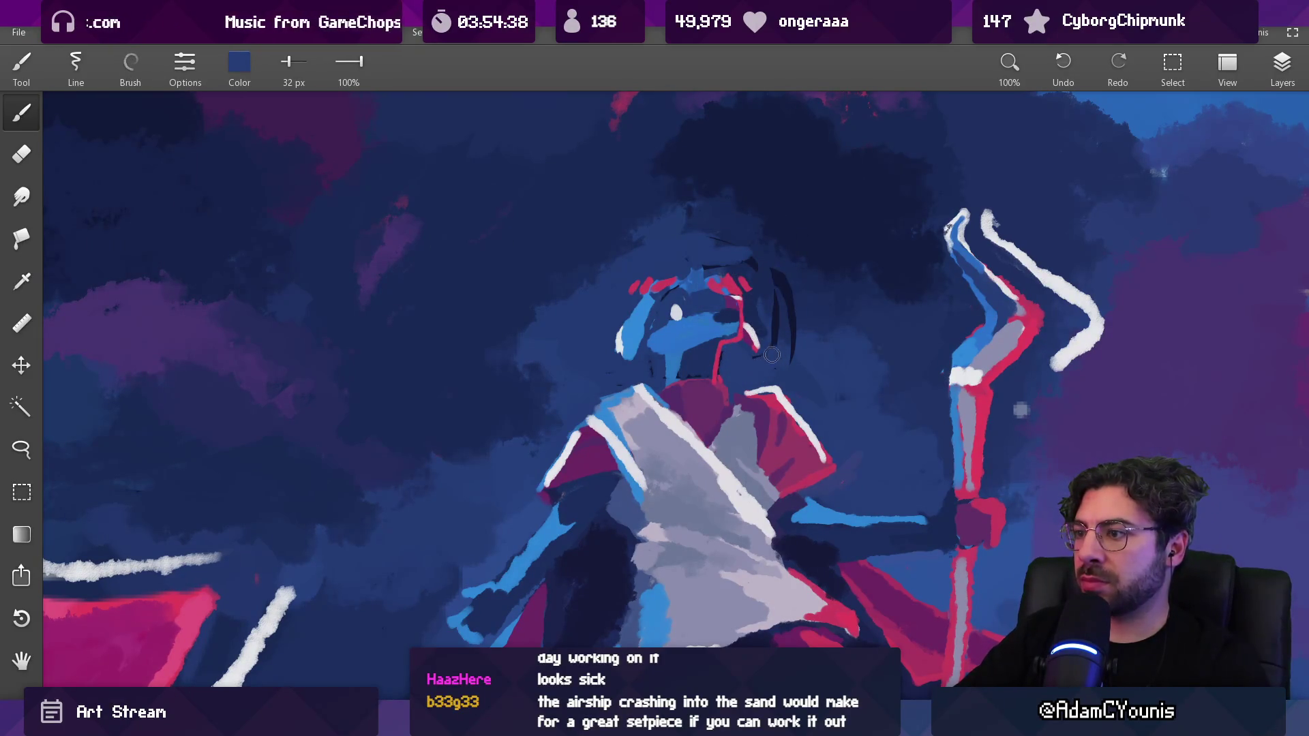
left_click(784, 328, "alt")
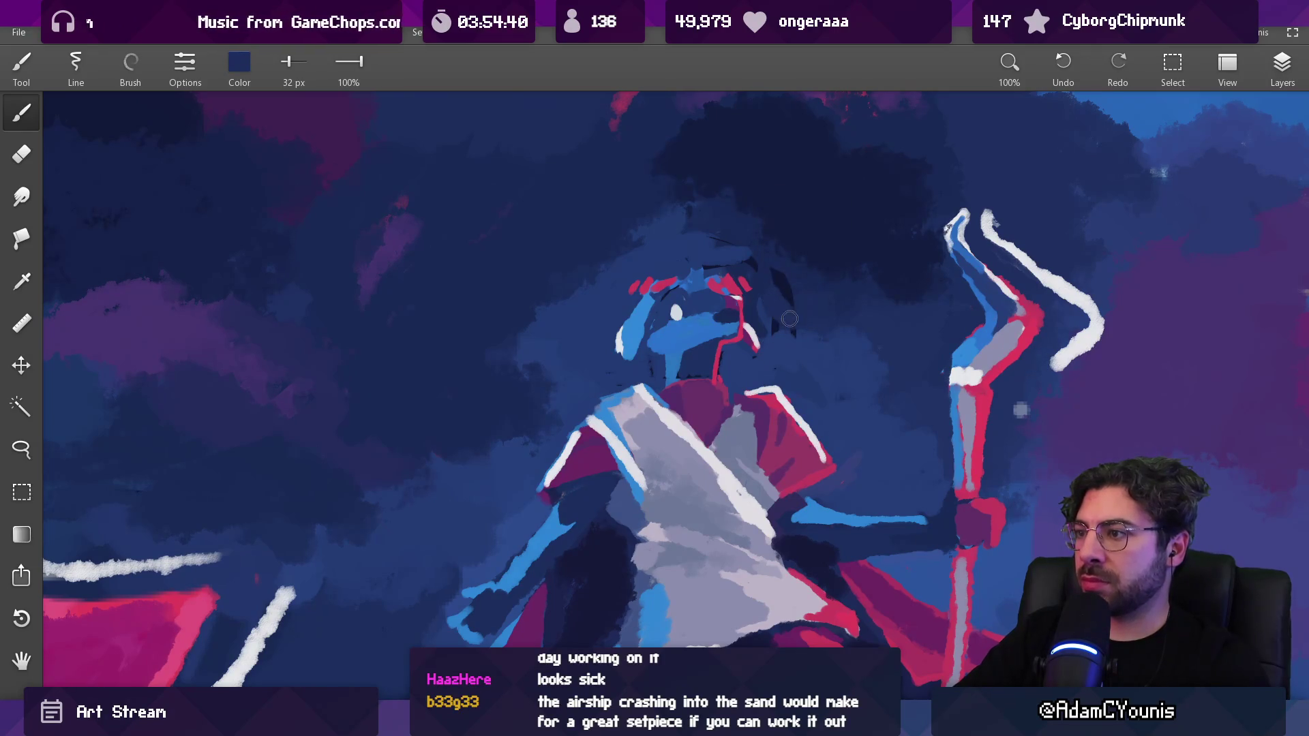
left_click(712, 240, "alt")
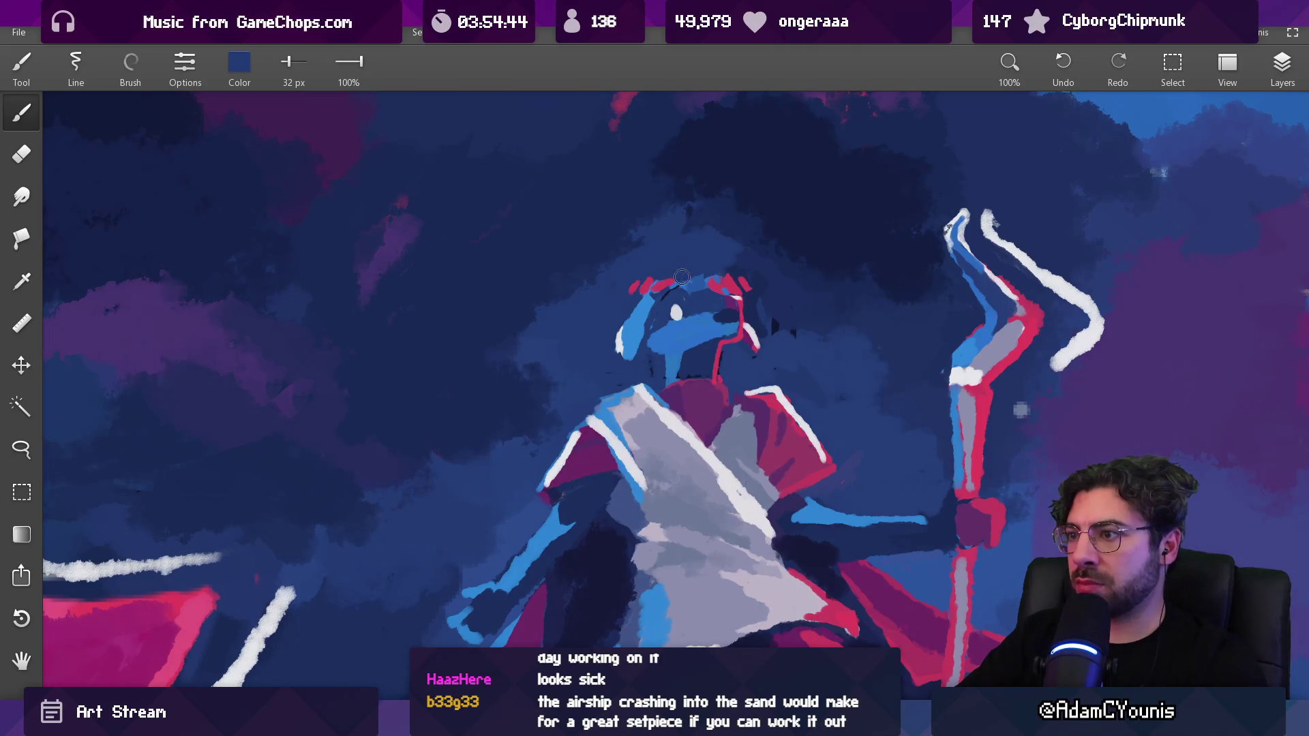
mouse_move(682, 277)
left_mouse_down()
mouse_move(680, 343)
mouse_move(649, 356)
mouse_move(679, 366)
left_mouse_up()
left_click(690, 360, "alt")
left_click(716, 360, "alt")
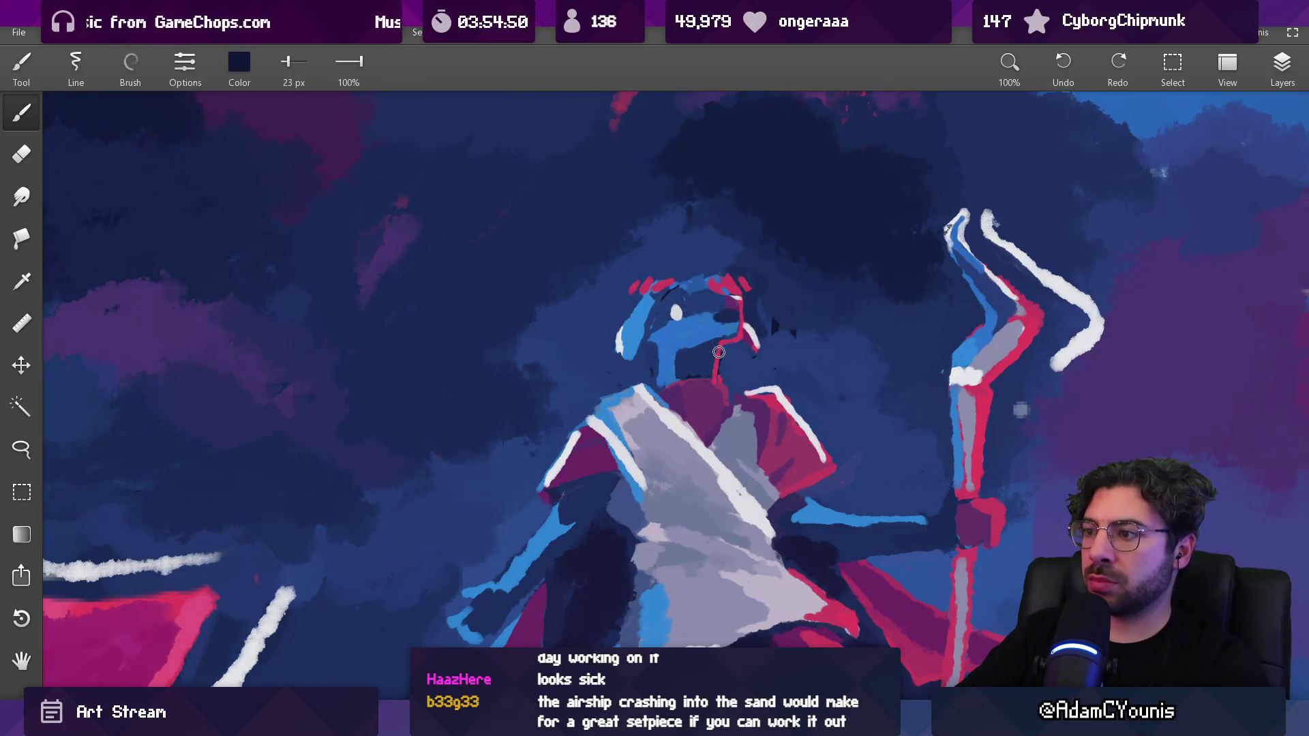
left_click(718, 350, "alt")
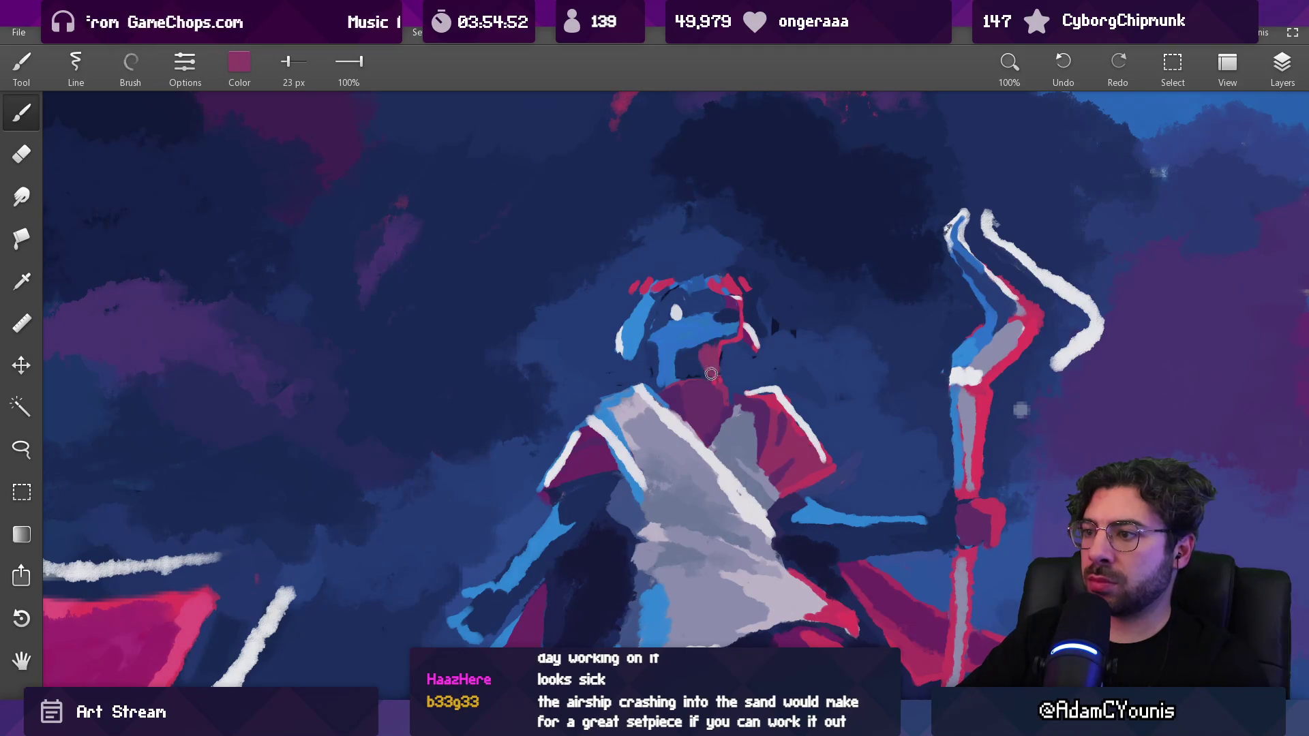
scroll(717, 354, "down", 5)
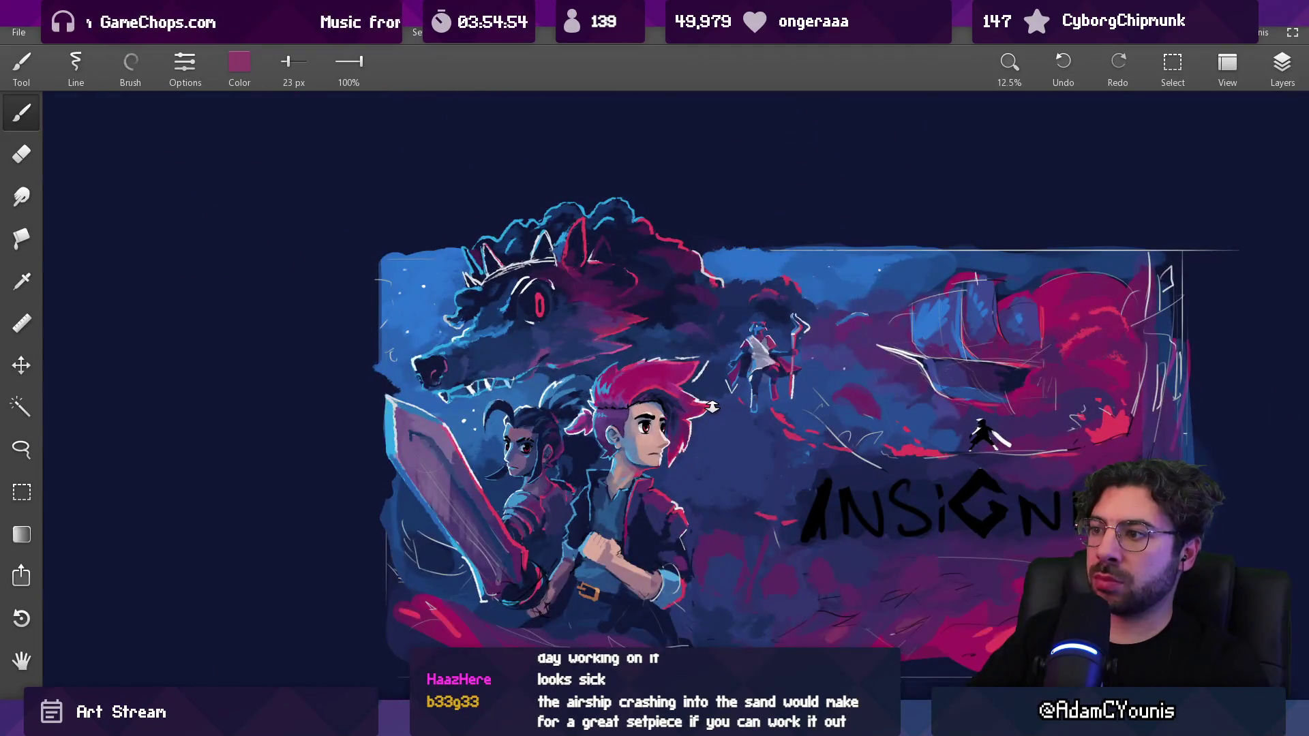
scroll(768, 308, "up", 10)
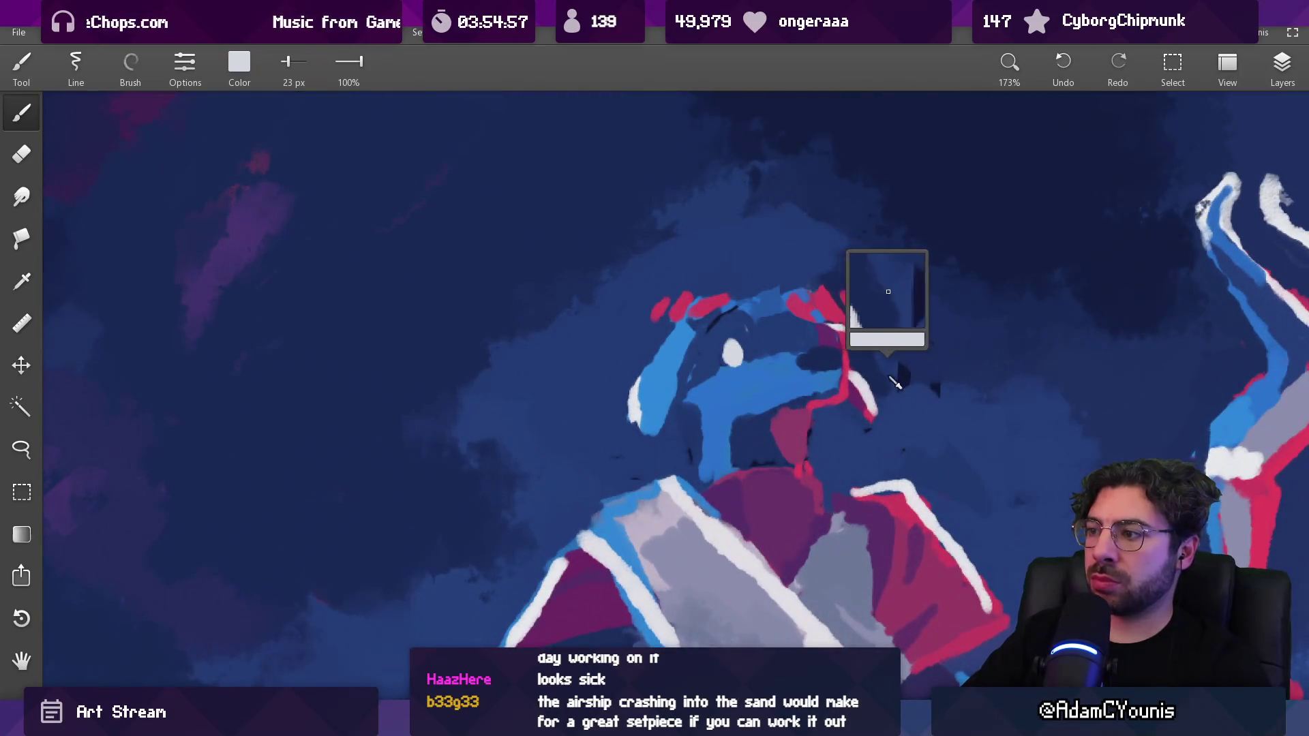
left_click(900, 368, "alt")
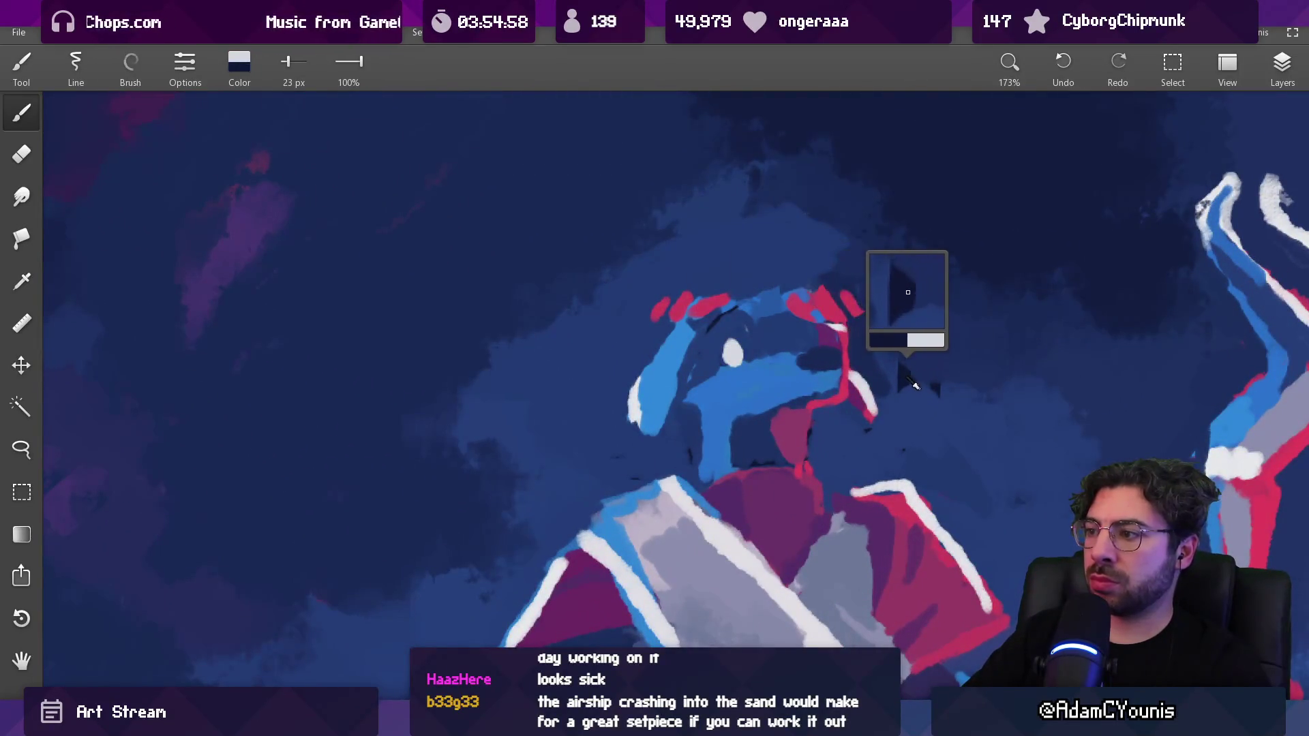
Shrink the brush, undo the stray dark mark, and paint navy over the top of the eye
key("bracketleft")
key("bracketleft")
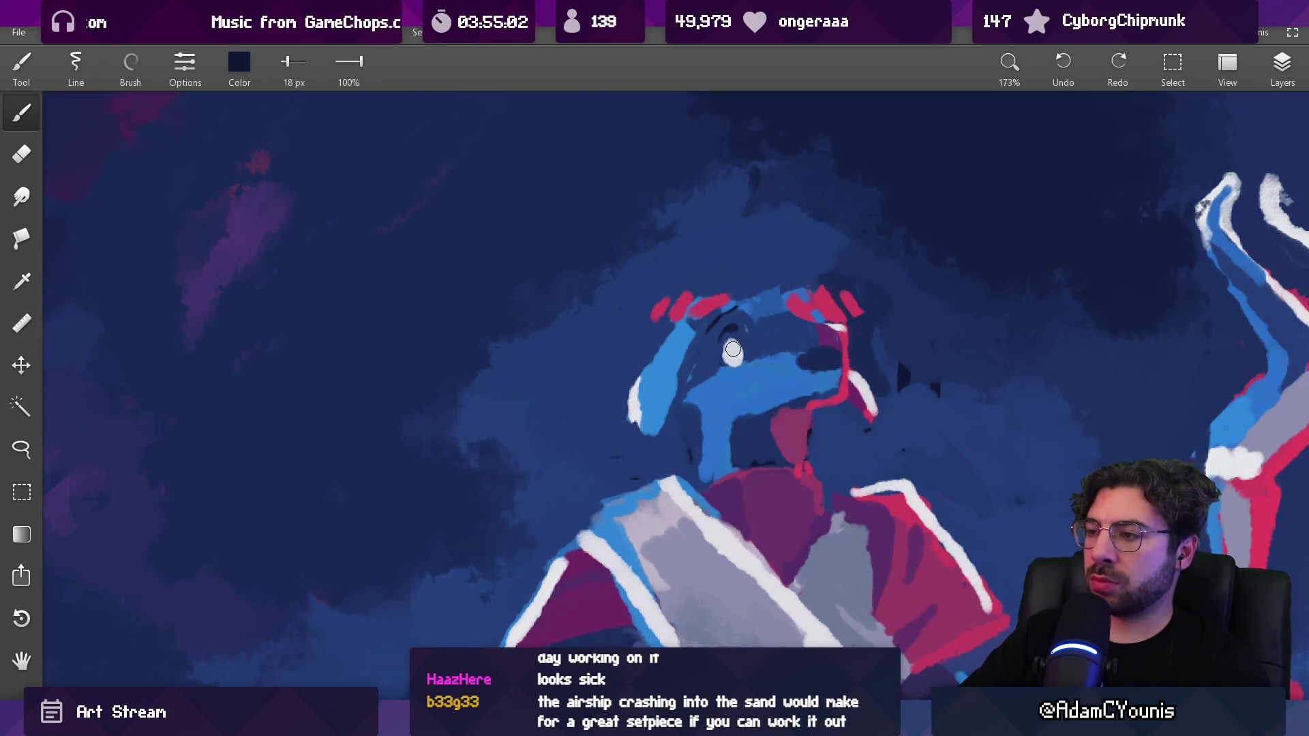
key("ctrl+z")
left_click(727, 356, "alt")
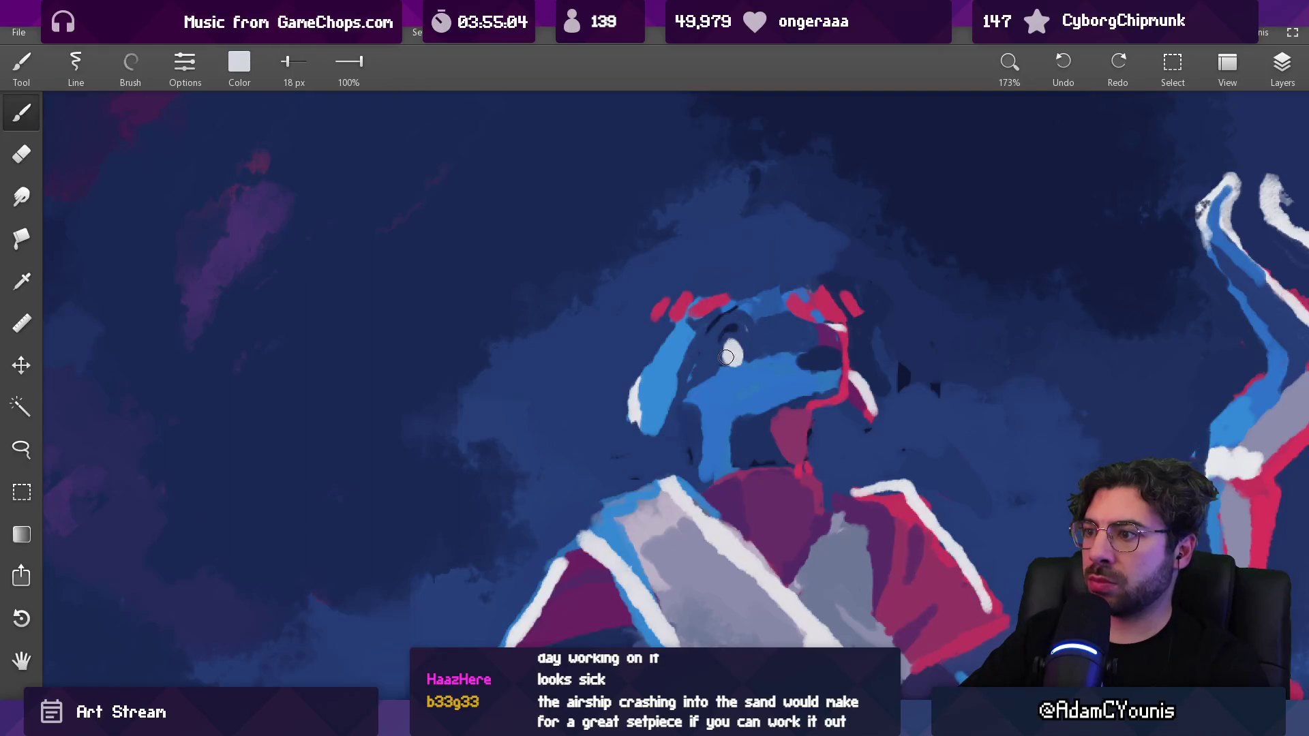
left_click(721, 334, "alt")
left_click_drag(724, 341, 744, 335)
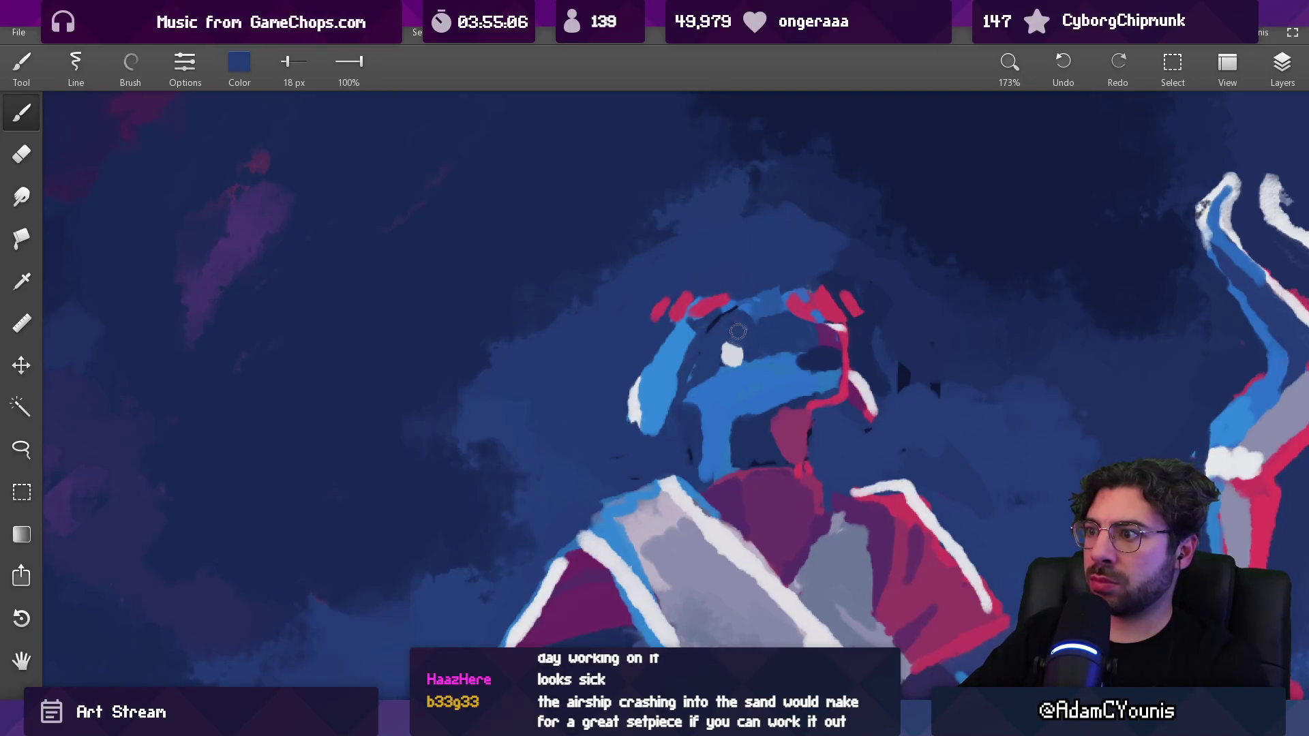
left_click(730, 365, "alt")
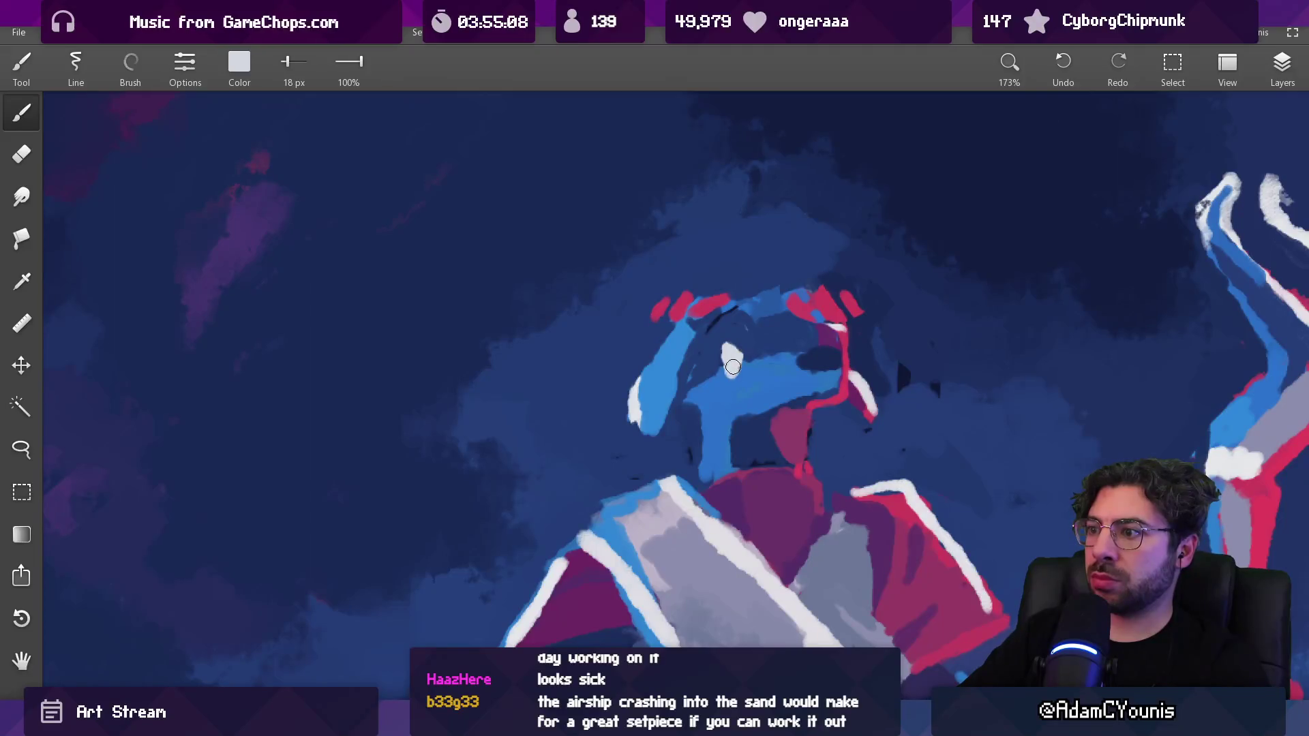
scroll(733, 367, "down", 10)
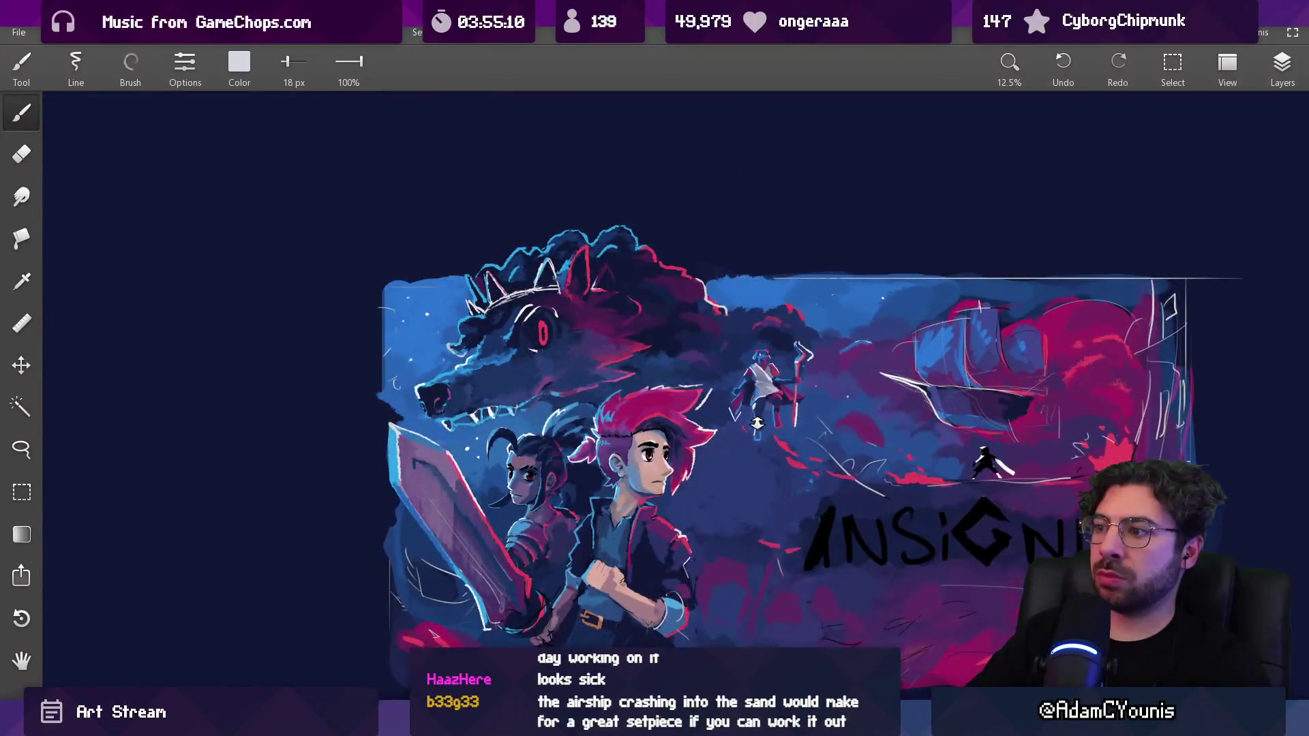
scroll(756, 422, "up", 10)
Paint a magenta stroke running up the figure's face
left_click(736, 358, "alt")
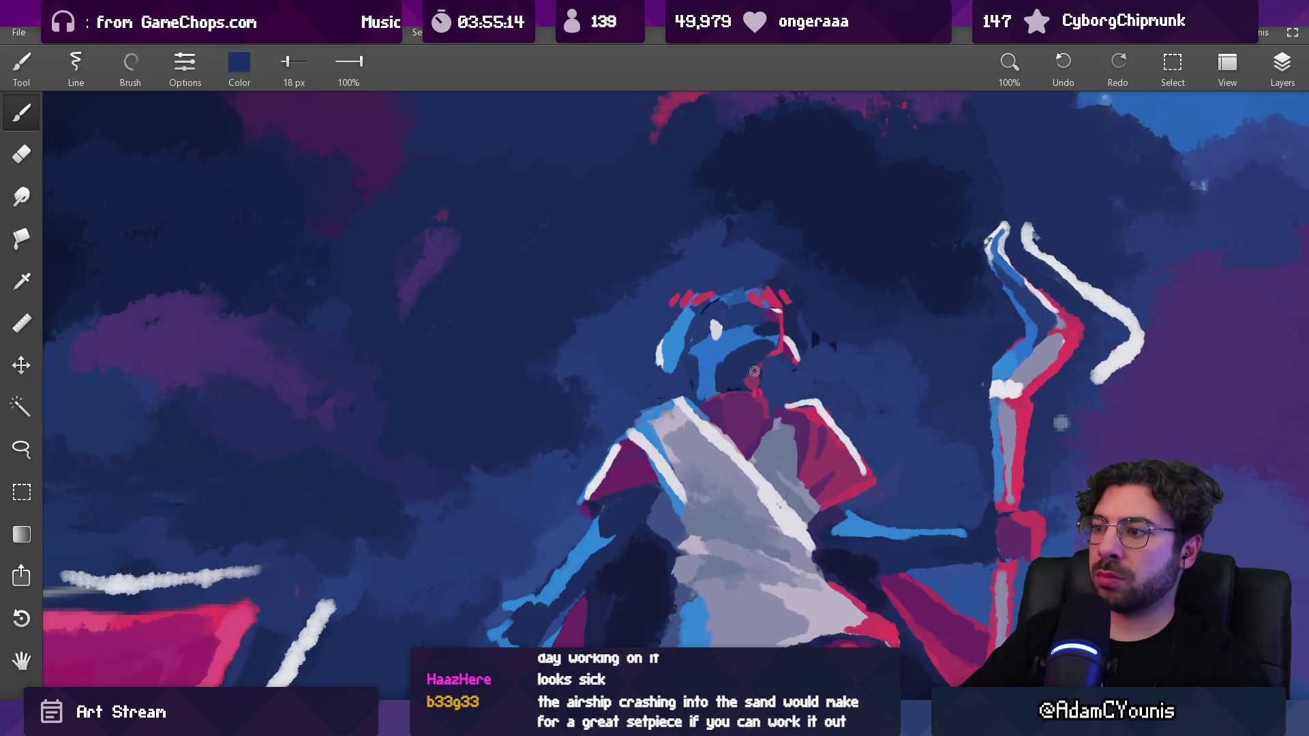
left_click(755, 375, "alt")
left_click_drag(754, 390, 776, 353)
left_click(781, 368, "alt")
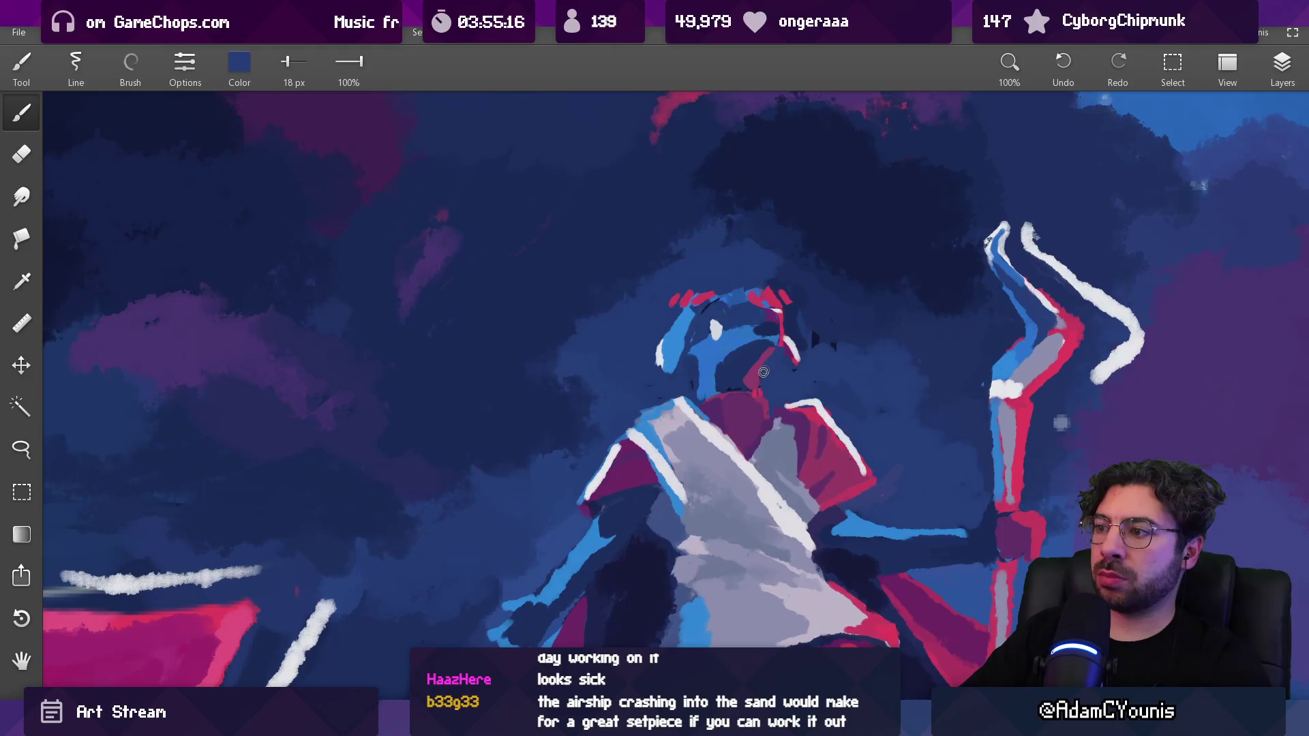
scroll(790, 343, "down", 10)
scroll(804, 333, "up", 10)
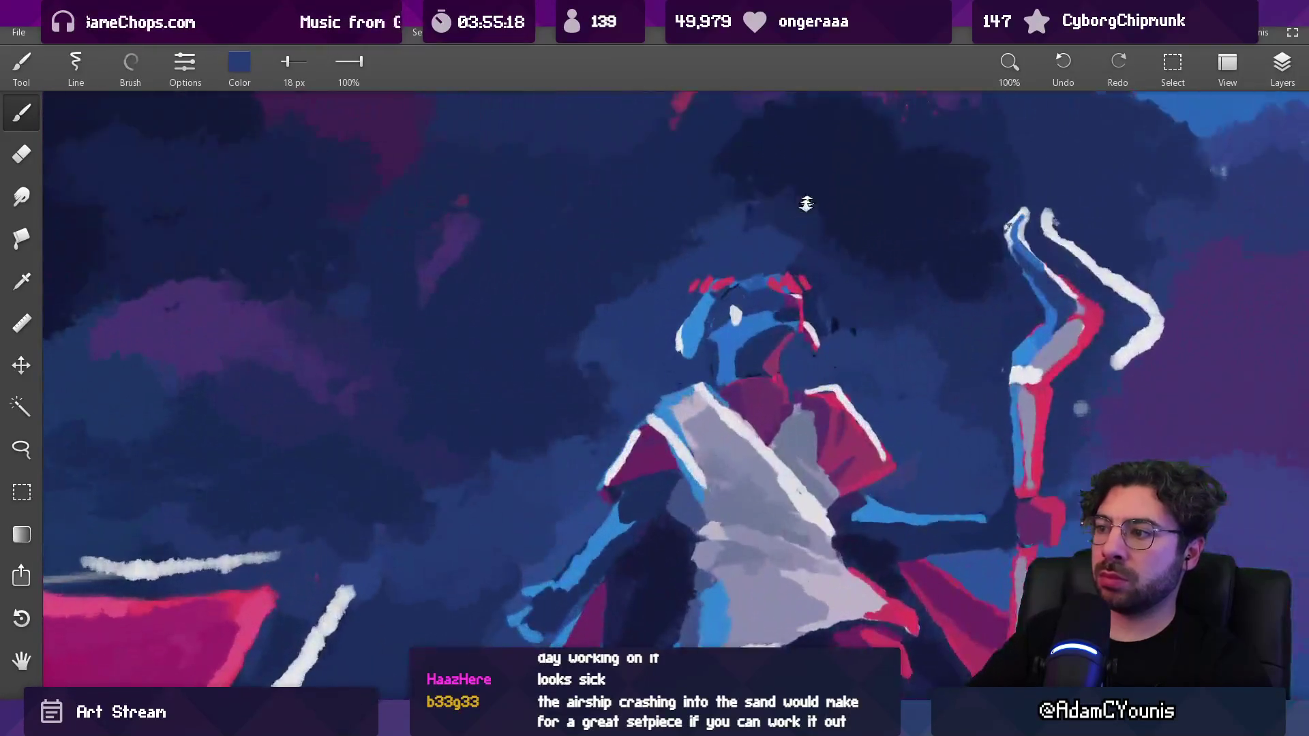
Enlarge the brush slightly and cover the lower red strand with navy
left_click(812, 325, "alt")
key("bracketright")
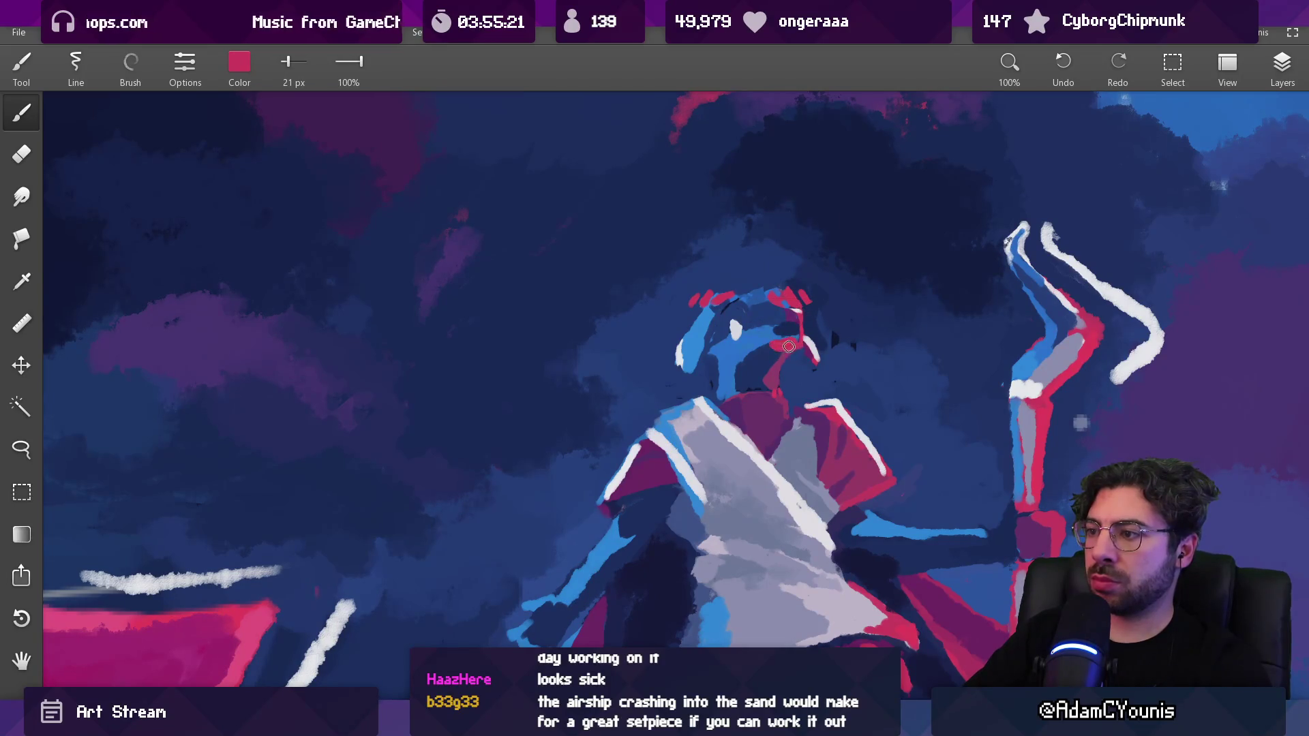
left_click(782, 355, "alt")
mouse_move(782, 358)
left_mouse_down()
mouse_move(777, 388)
mouse_move(730, 386)
mouse_move(784, 376)
mouse_move(789, 359)
mouse_move(776, 380)
left_mouse_up()
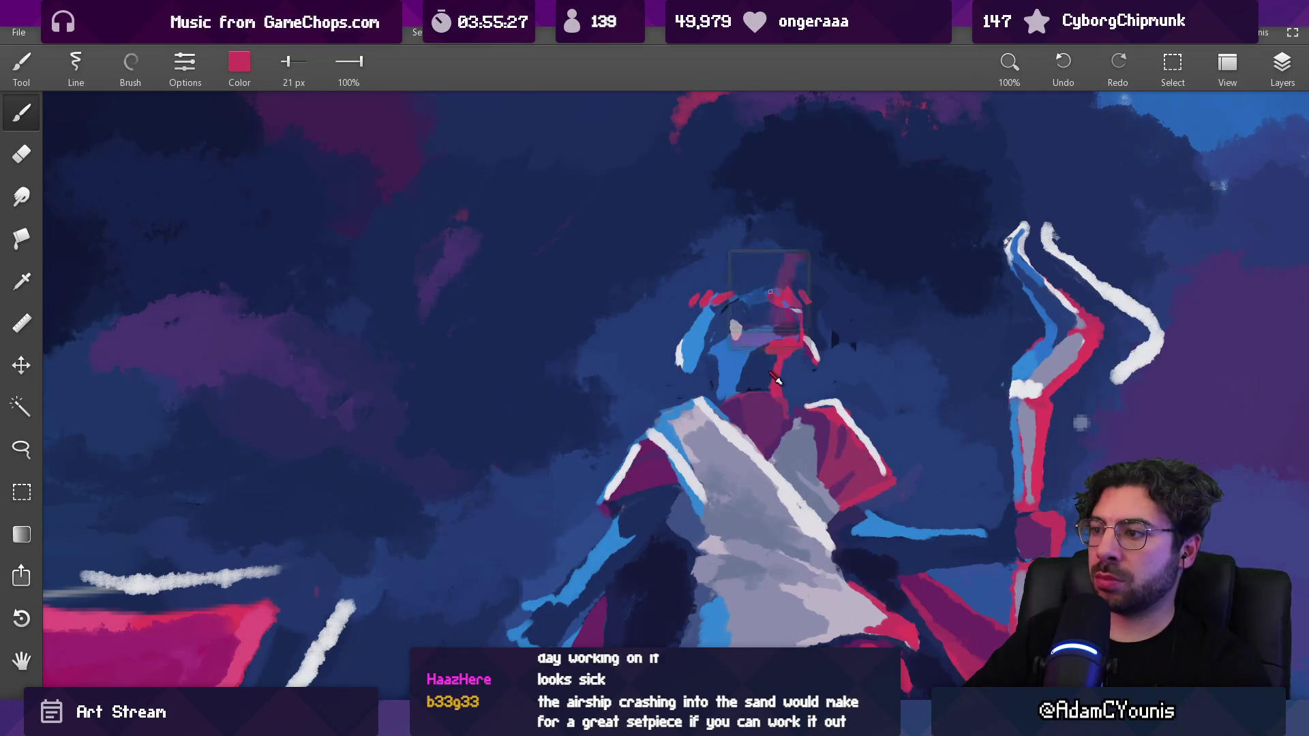
mouse_move(784, 273)
left_mouse_down()
mouse_move(736, 327)
mouse_move(777, 372)
left_mouse_up()
left_click(762, 401, "alt")
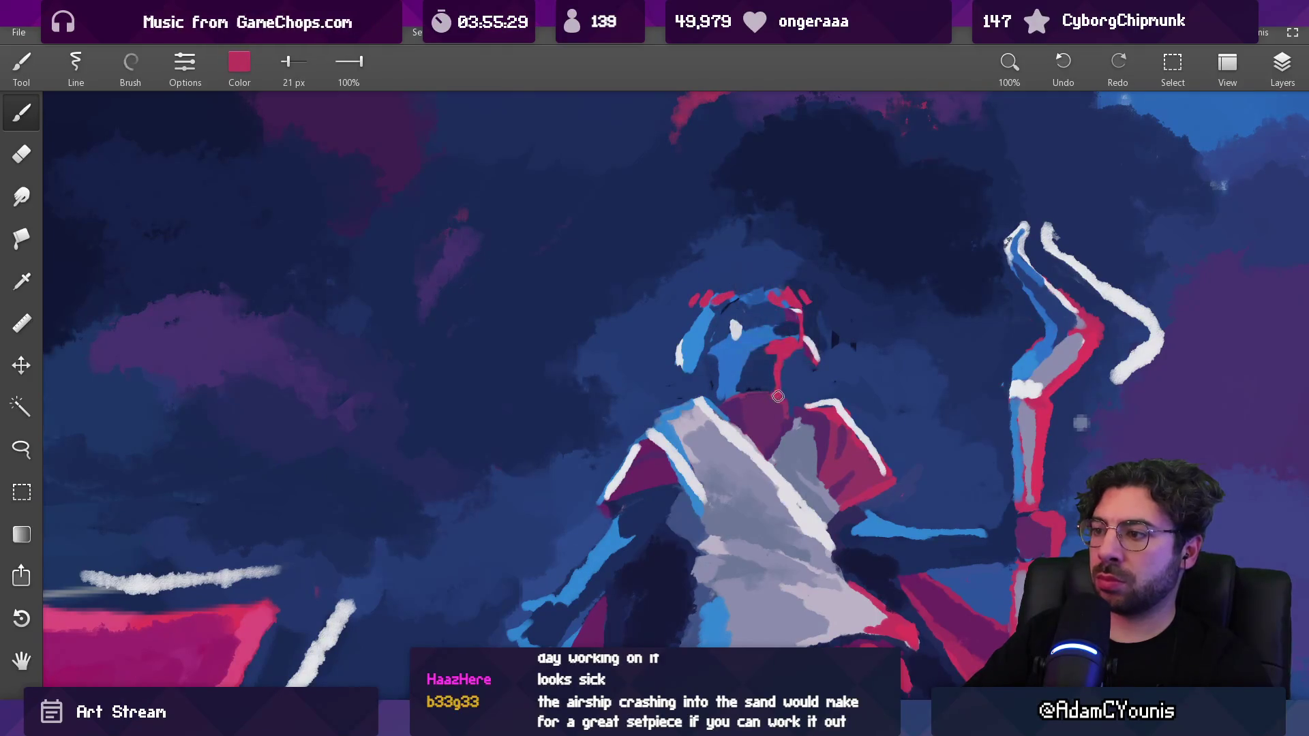
Sample navy and lighter blue tones around the figure's face
scroll(787, 418, "down", 10)
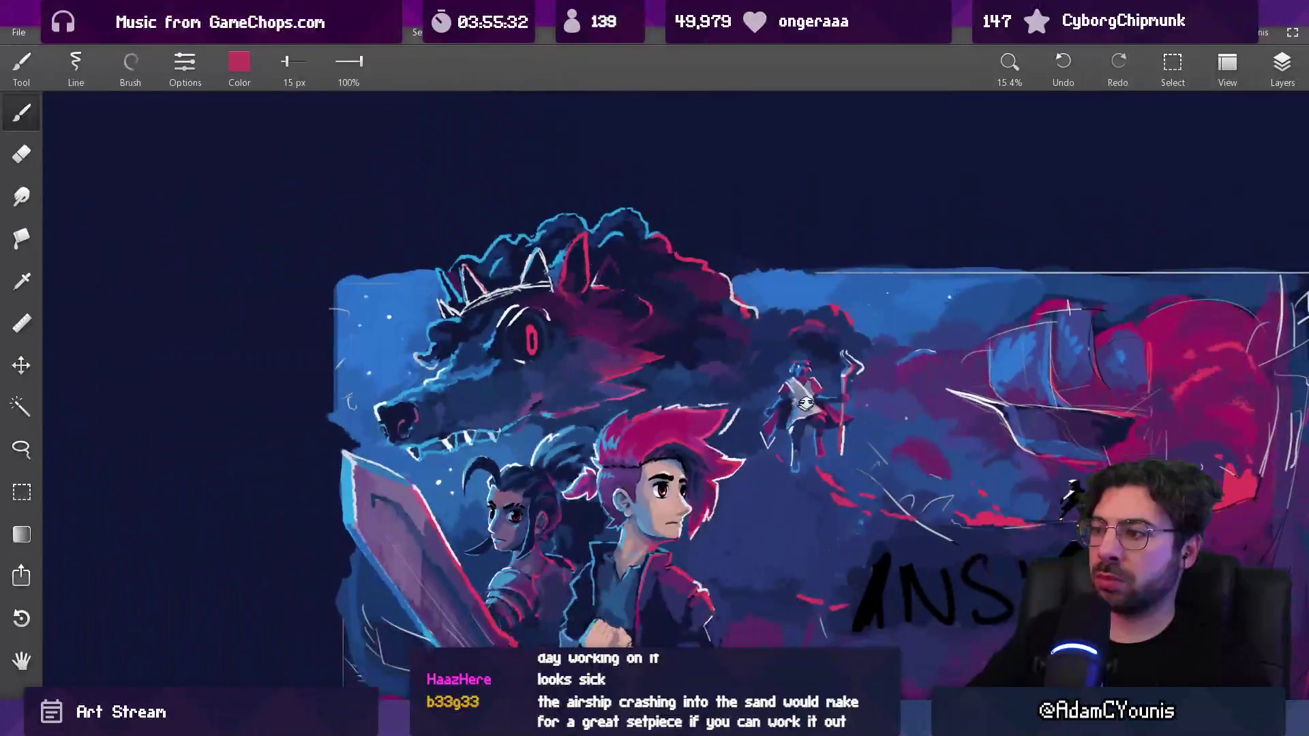
scroll(841, 356, "up", 10)
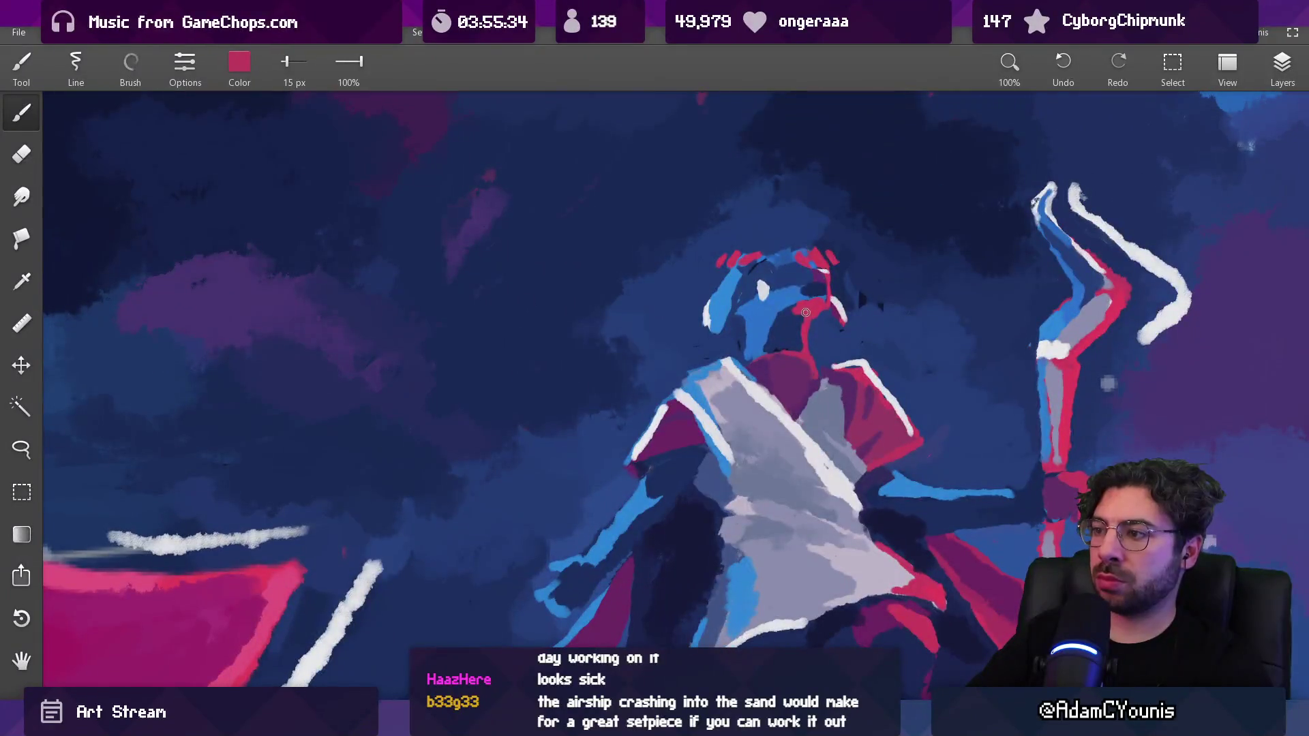
left_click(793, 306, "alt")
left_click(802, 301, "alt")
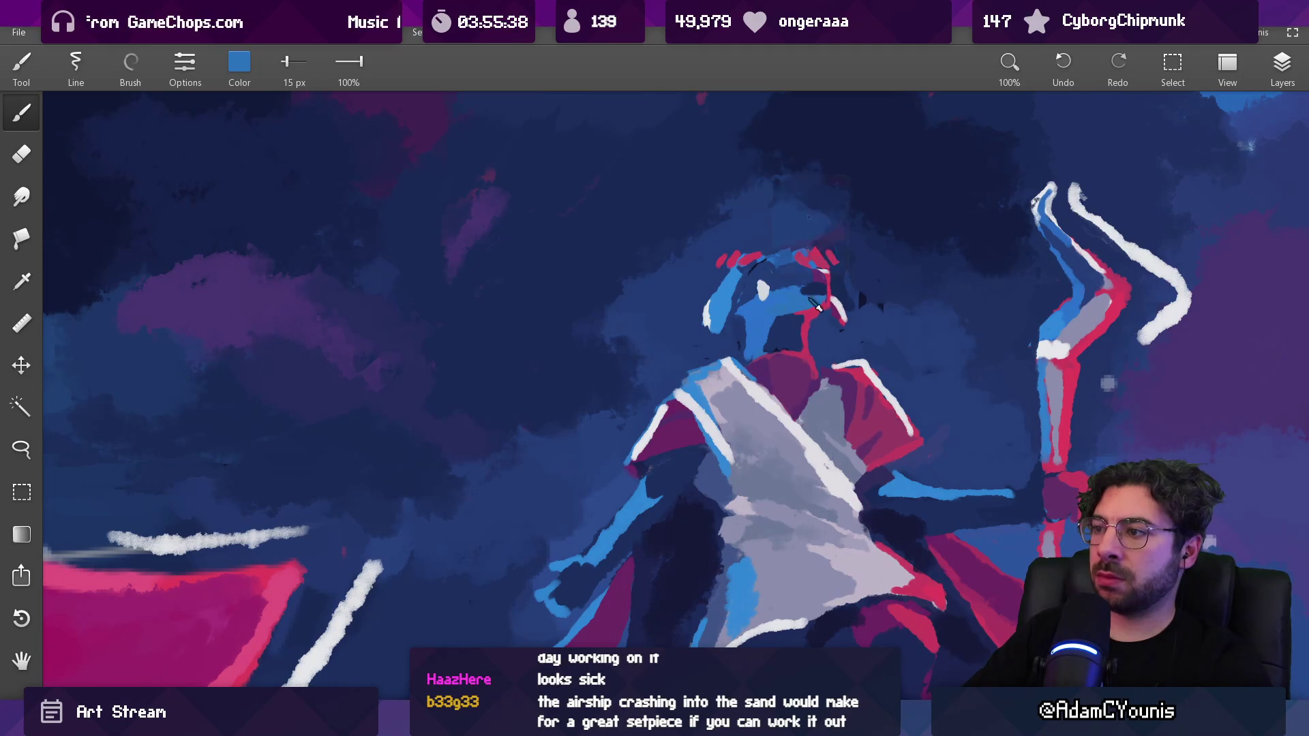
left_click(814, 292, "alt")
left_click(796, 299, "alt")
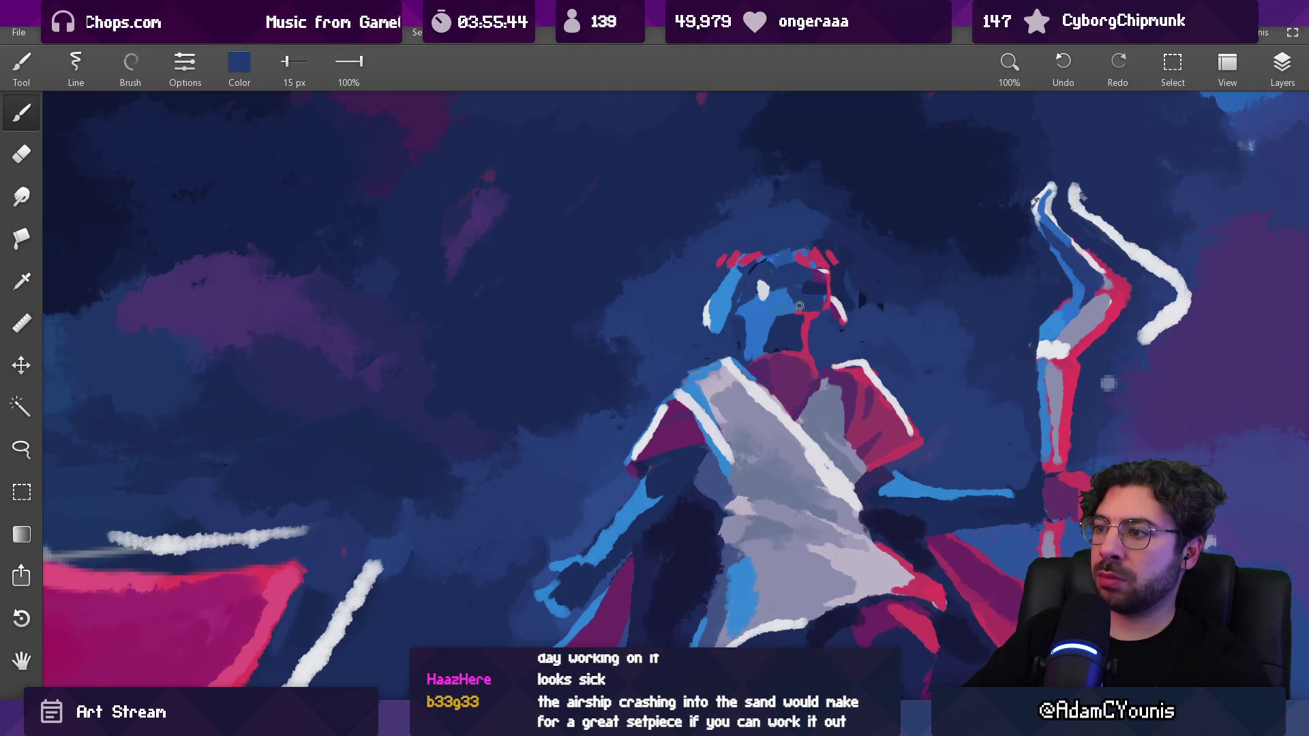
left_click(801, 288, "alt")
scroll(805, 285, "down", 5)
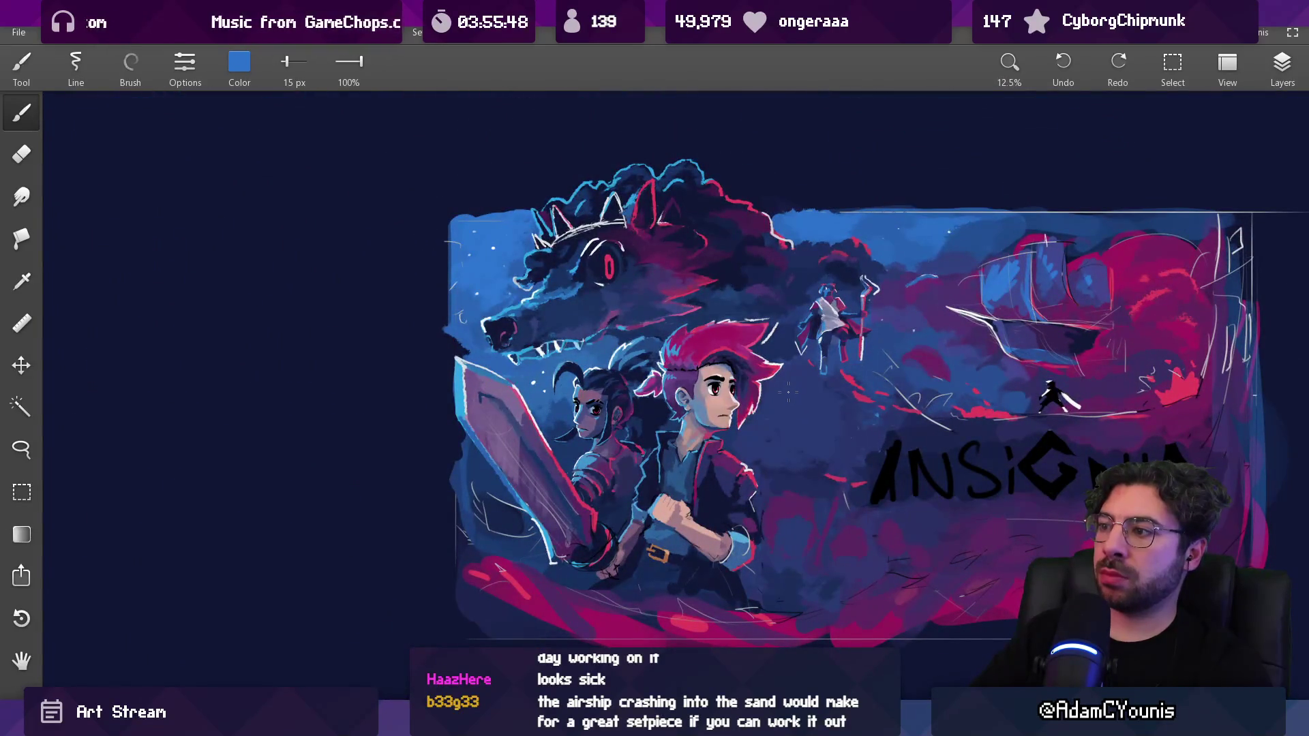
scroll(828, 300, "up", 5)
Resize the brush to 30 px then 20 px and pick navy and blue from the head
left_click(752, 286, "alt")
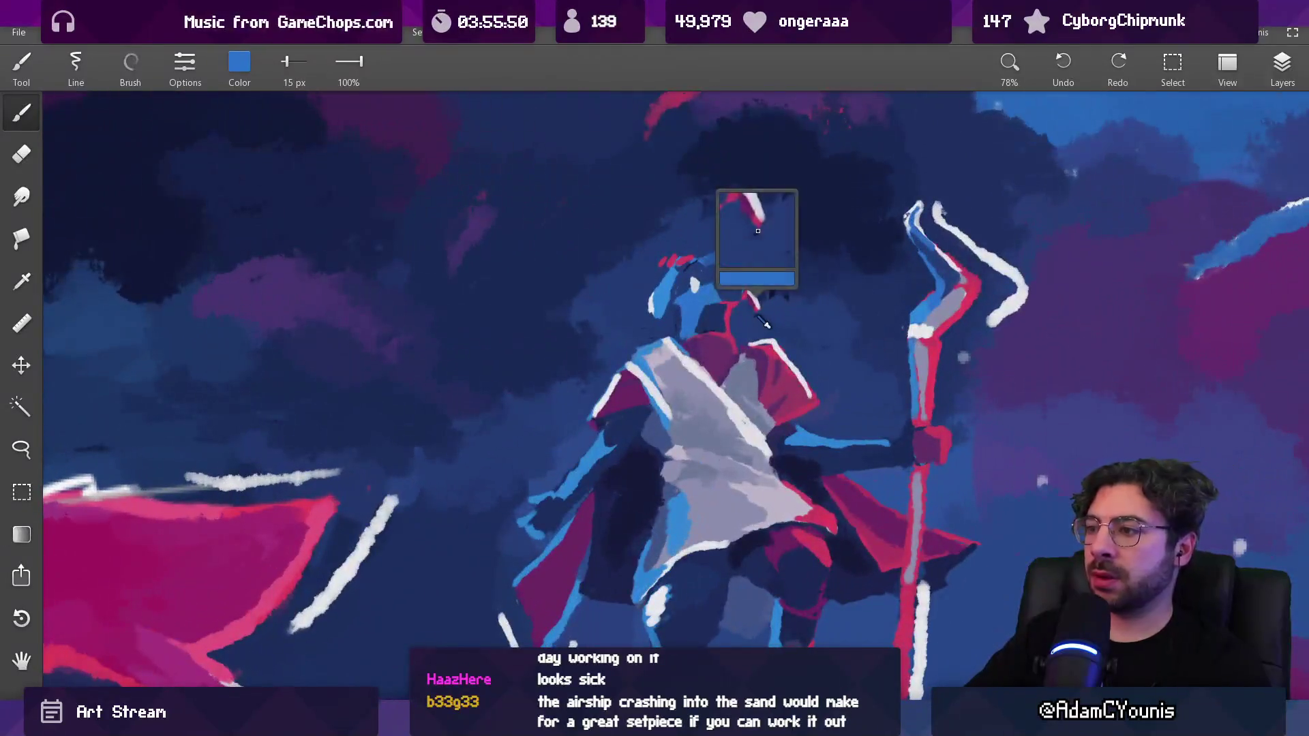
key("bracketright")
key("bracketright")
key("bracketright")
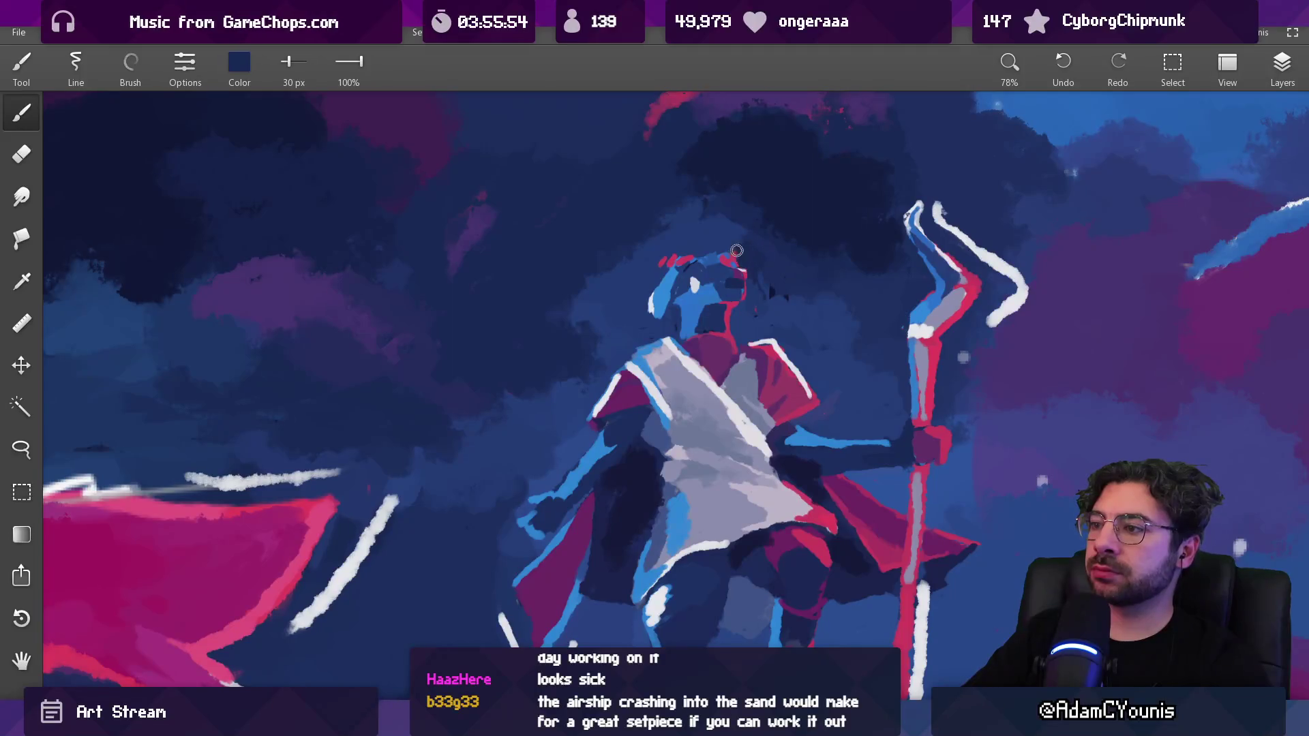
key("bracketleft")
key("bracketleft")
left_click(729, 277, "alt")
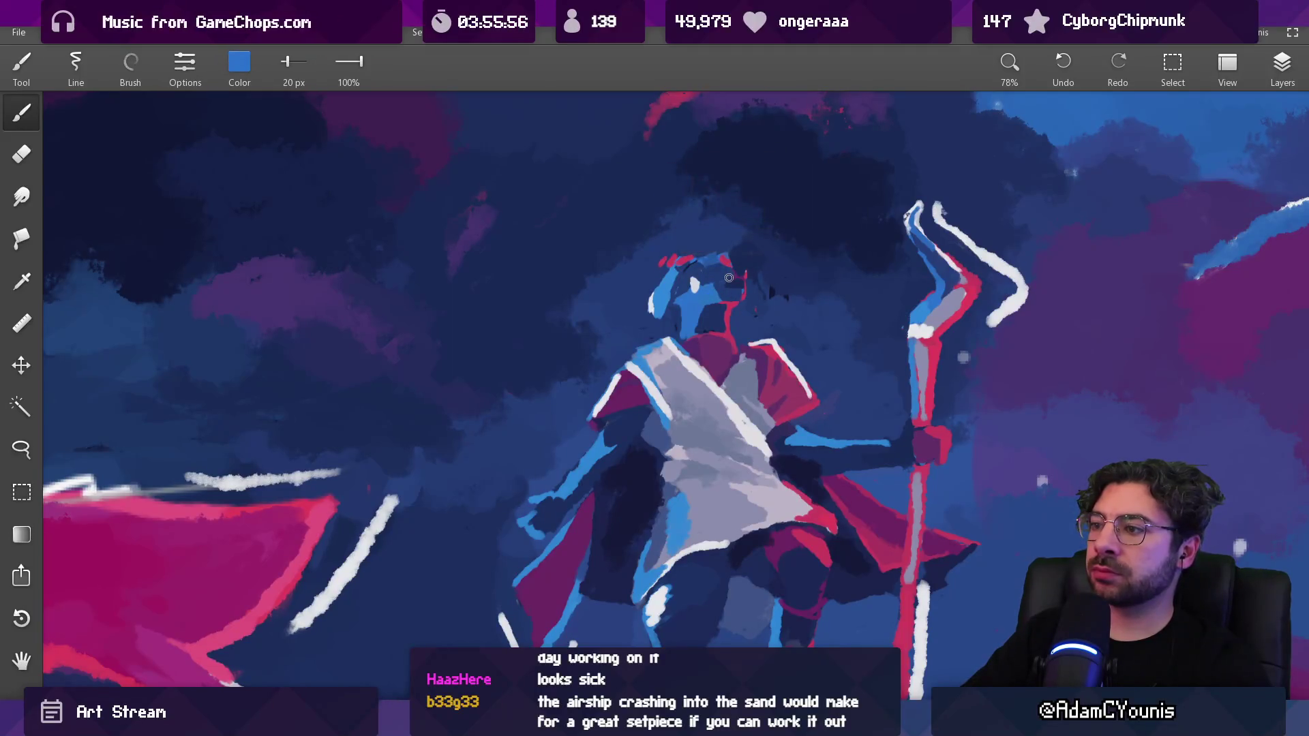
left_click(736, 279, "alt")
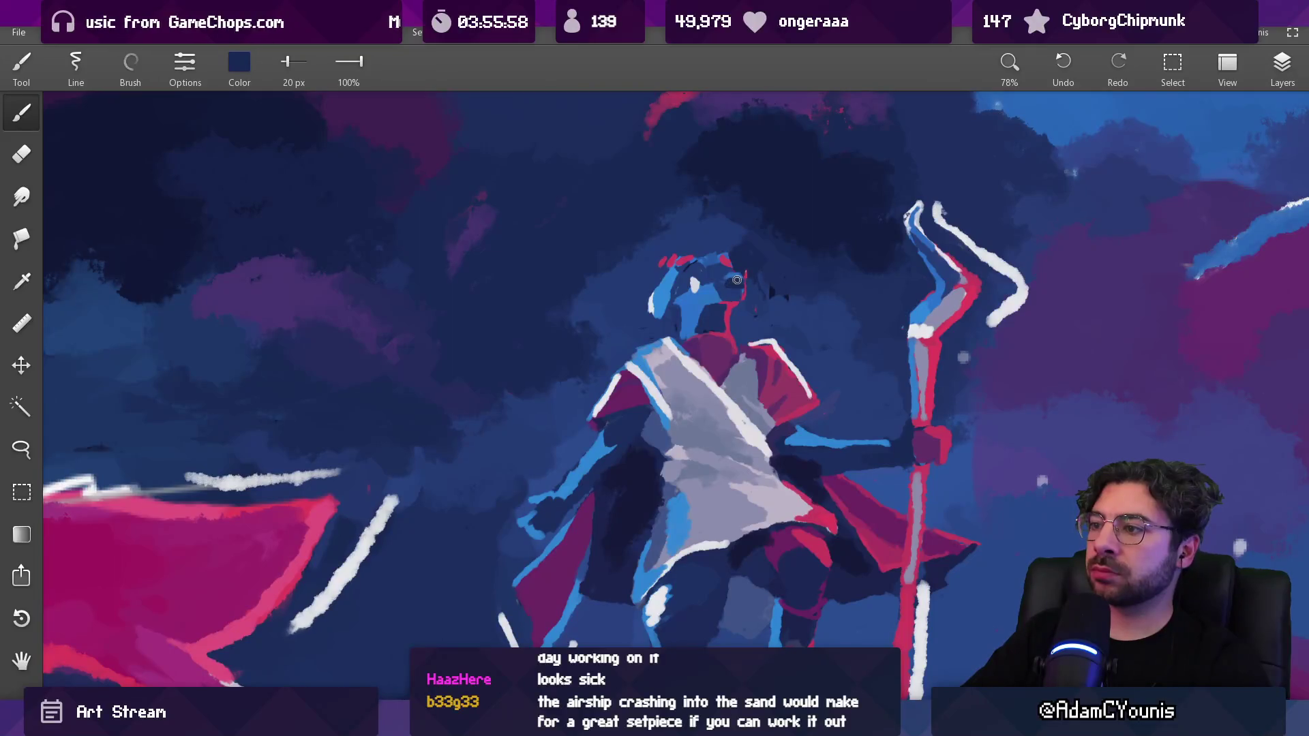
left_click(723, 275, "alt")
scroll(764, 259, "down", 5)
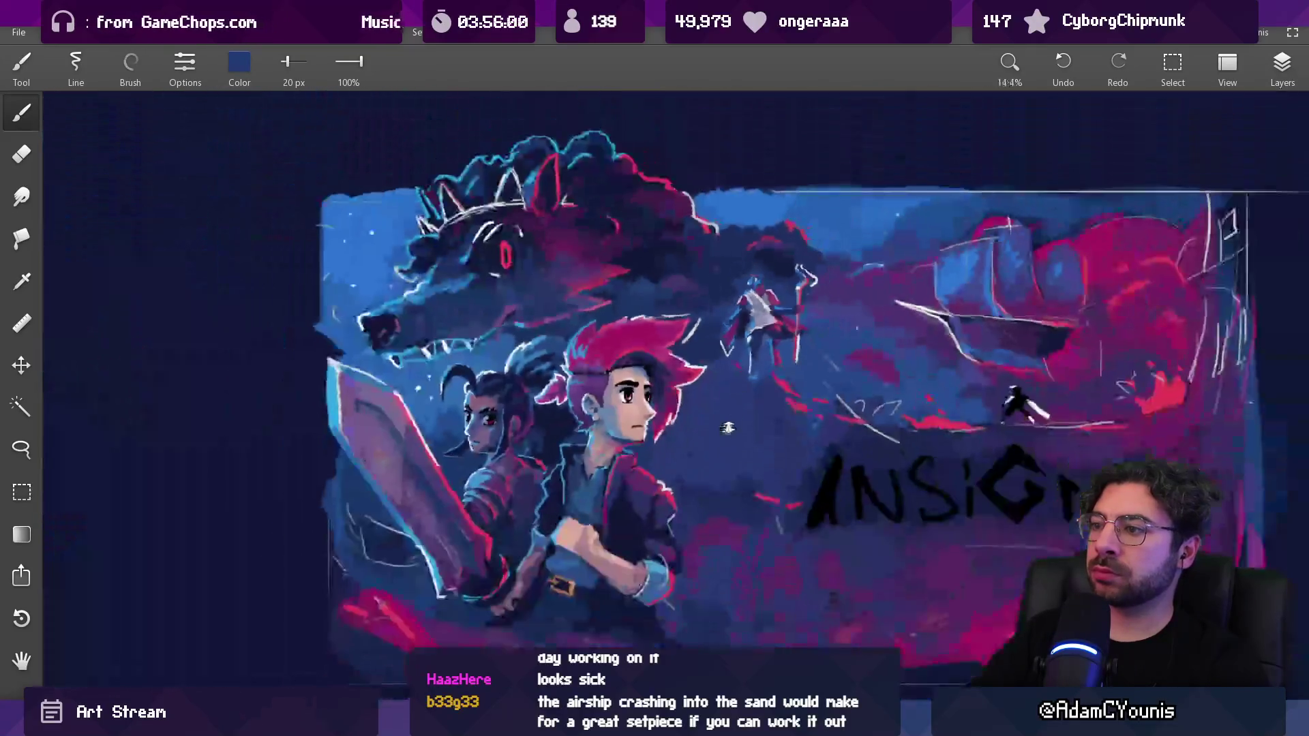
scroll(752, 285, "up", 5)
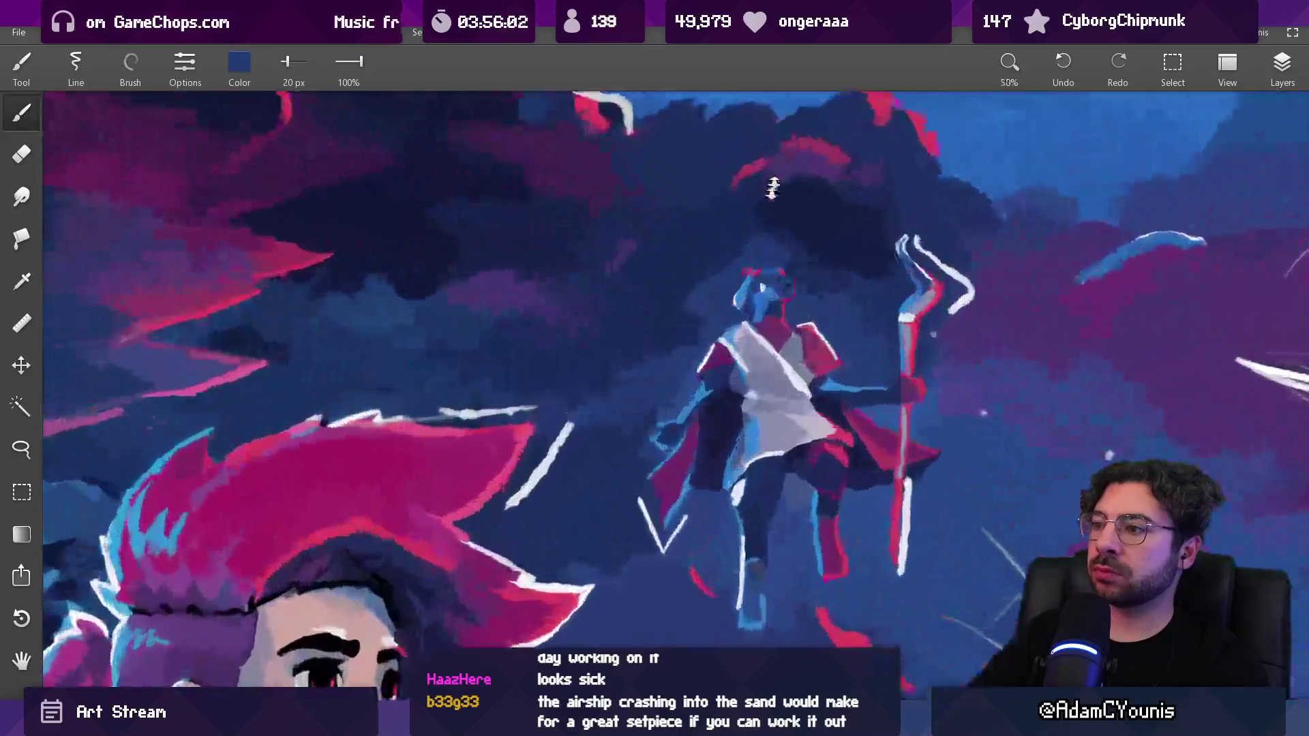
Lasso the figure's head, nudge it upward, and return to the brush
key("l")
mouse_move(726, 267)
left_mouse_down()
mouse_move(722, 353)
mouse_move(769, 286)
mouse_move(750, 265)
mouse_move(735, 299)
left_mouse_up()
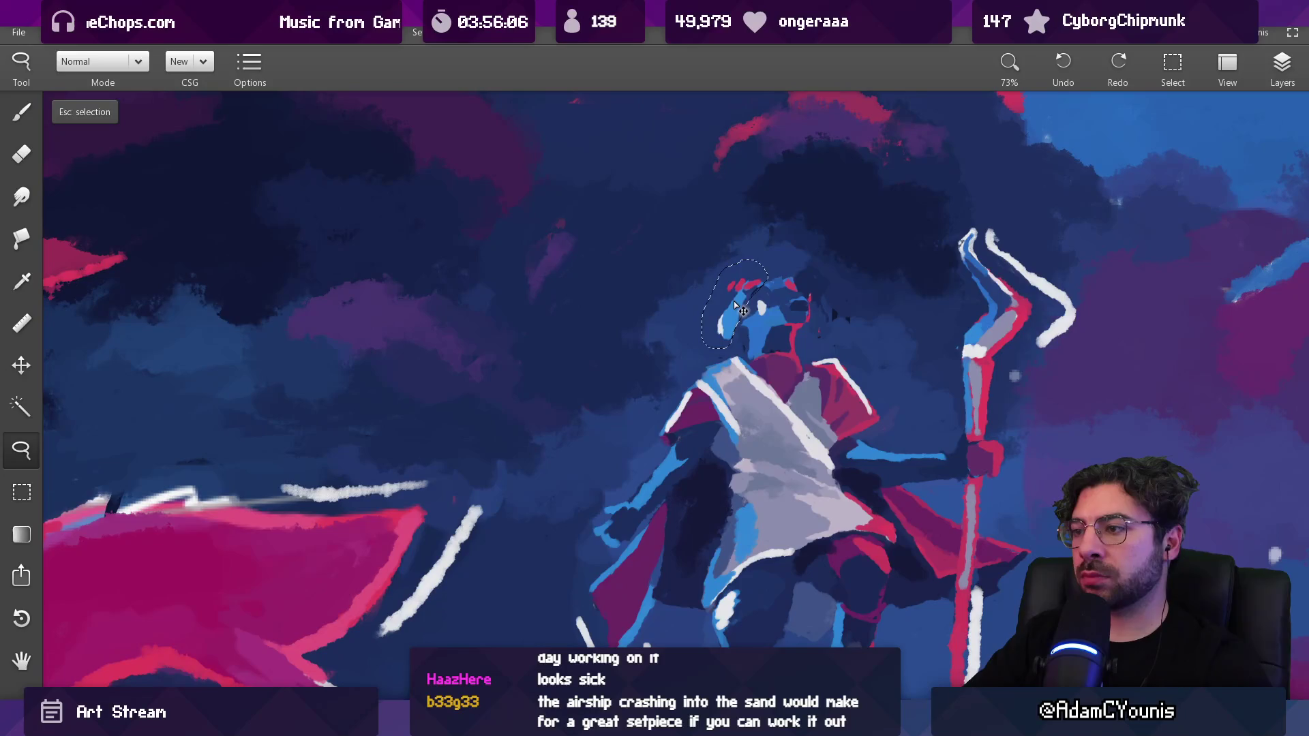
key("Escape")
key("b")
Enlarge the brush to about 41 px and paint blue over the head's white left-edge highlight
key("bracketright")
key("bracketright")
key("bracketright")
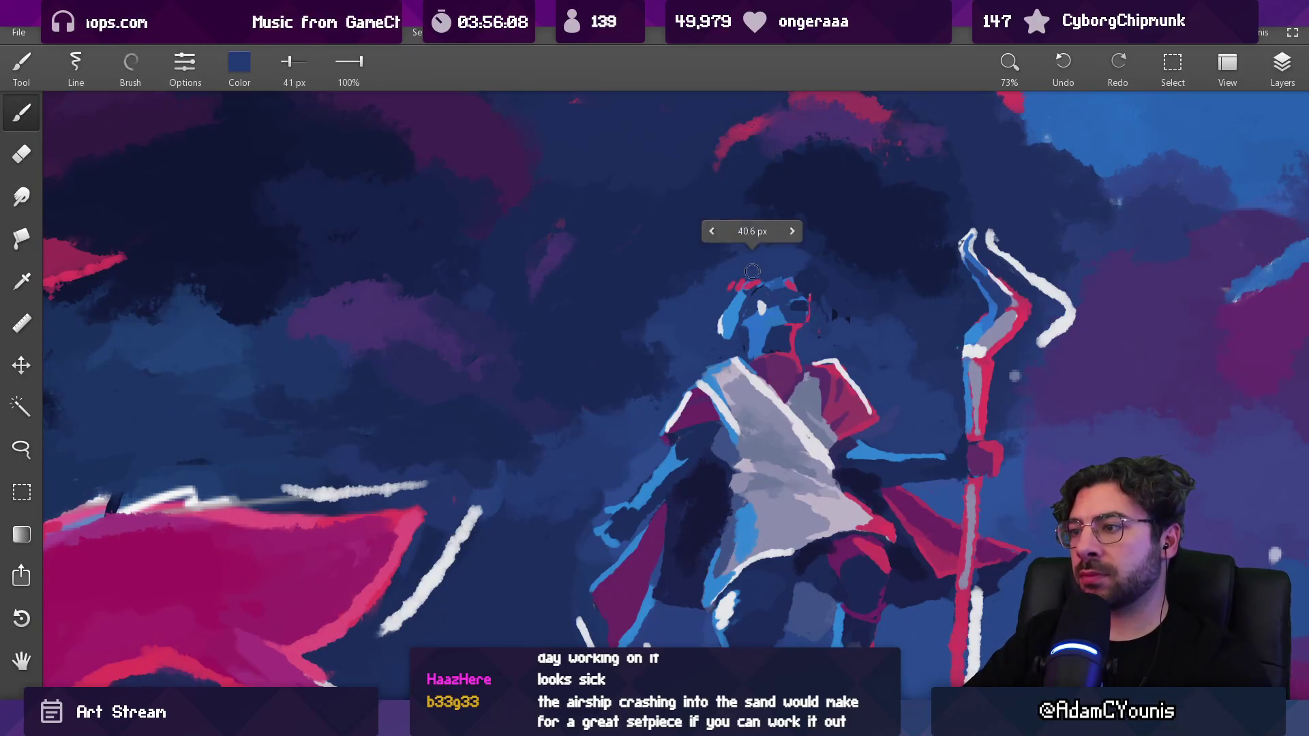
left_click(743, 281)
left_click_drag(724, 330, 732, 294)
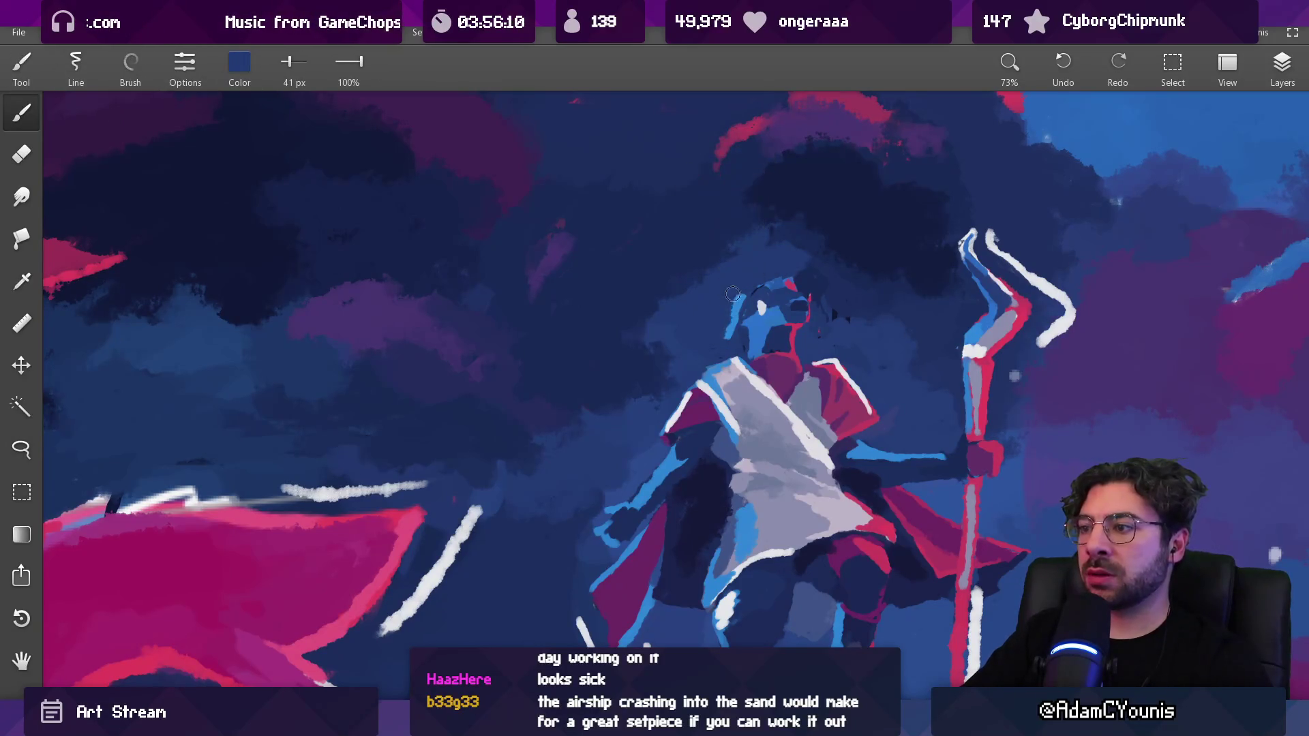
Sample lighter blue and dark navy tones from around the head
left_click(743, 308)
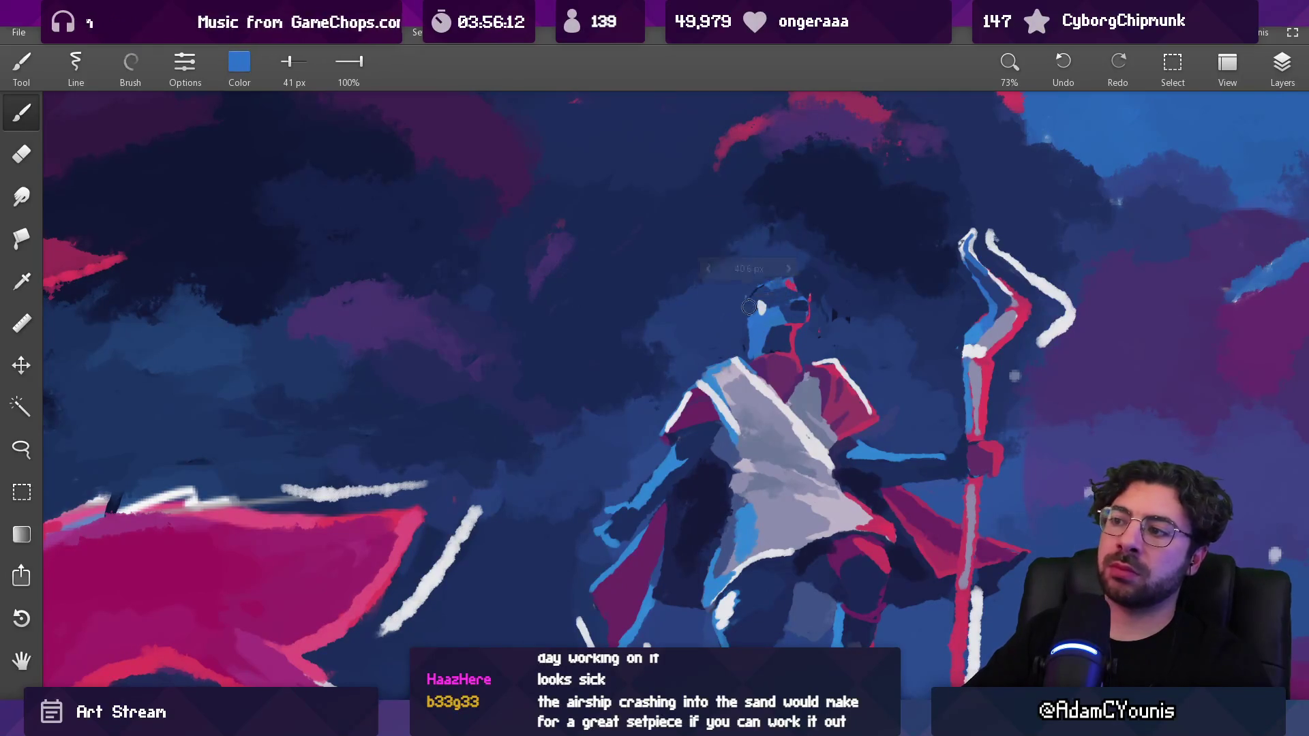
left_click(784, 296)
left_click(751, 304)
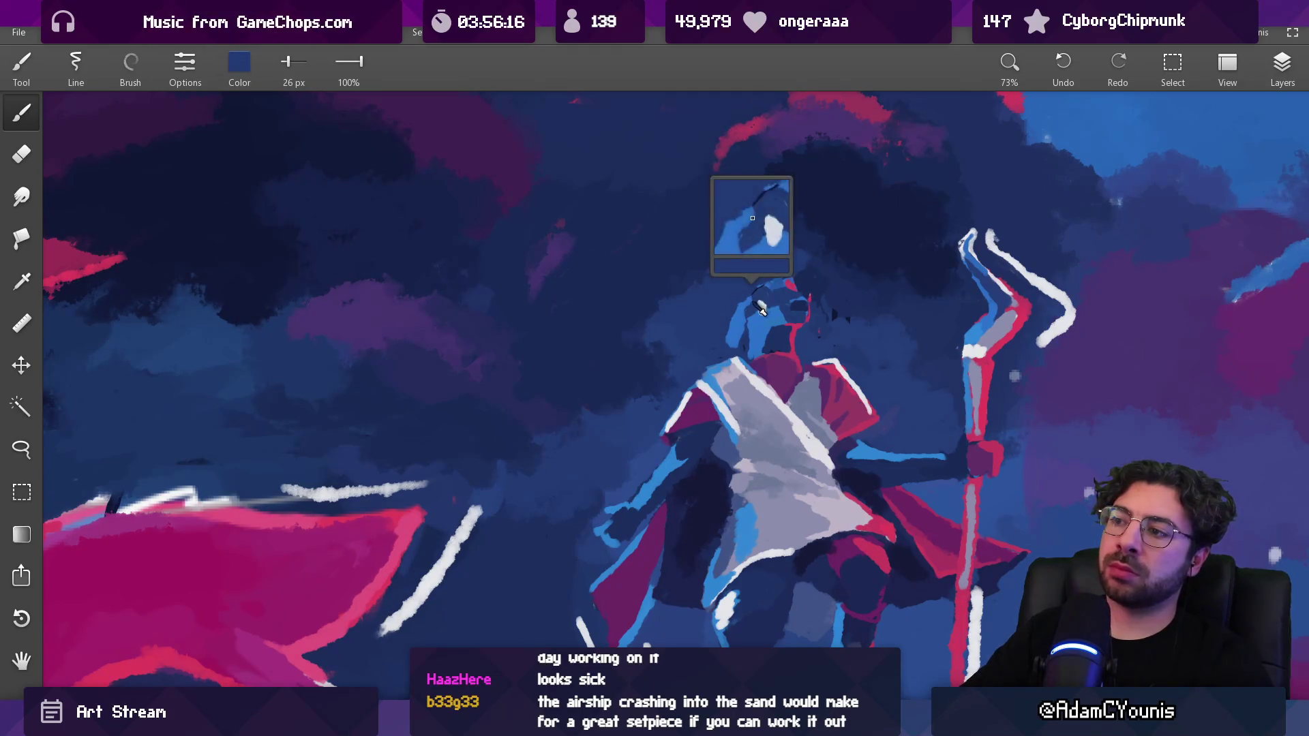
left_click(744, 308)
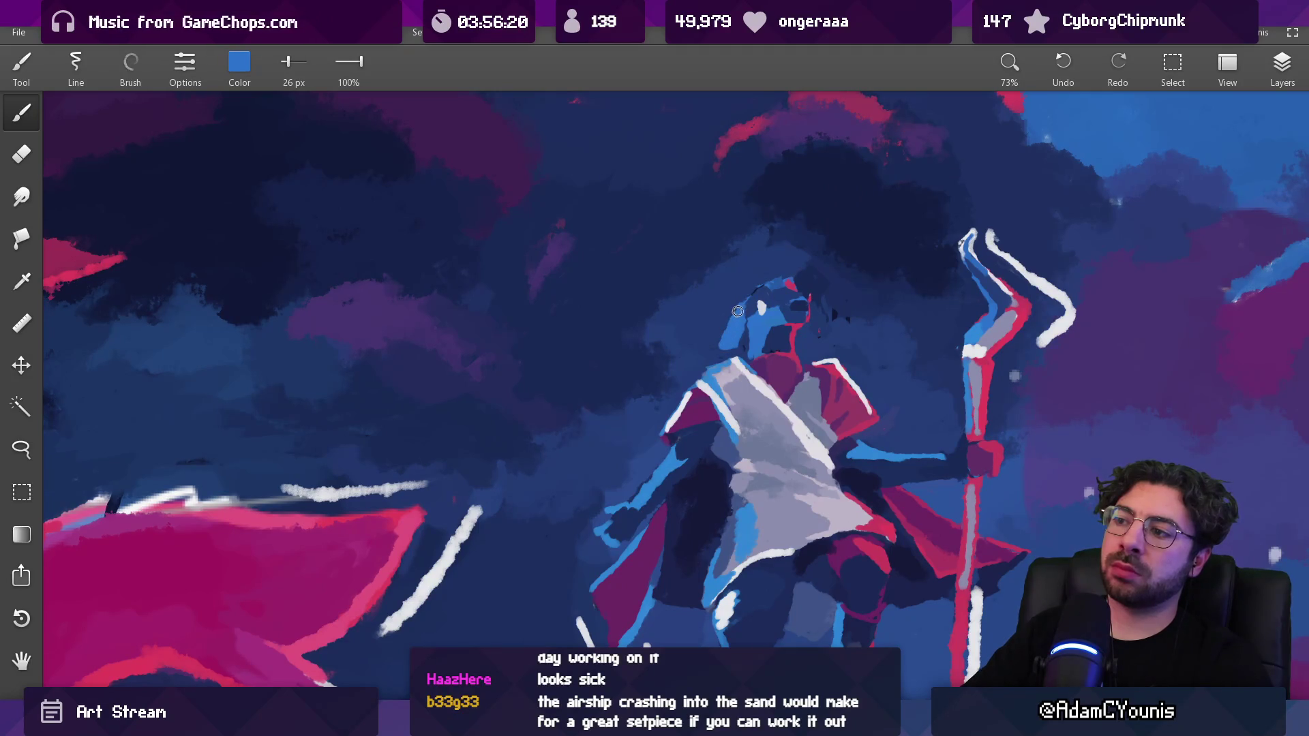
left_click(755, 297)
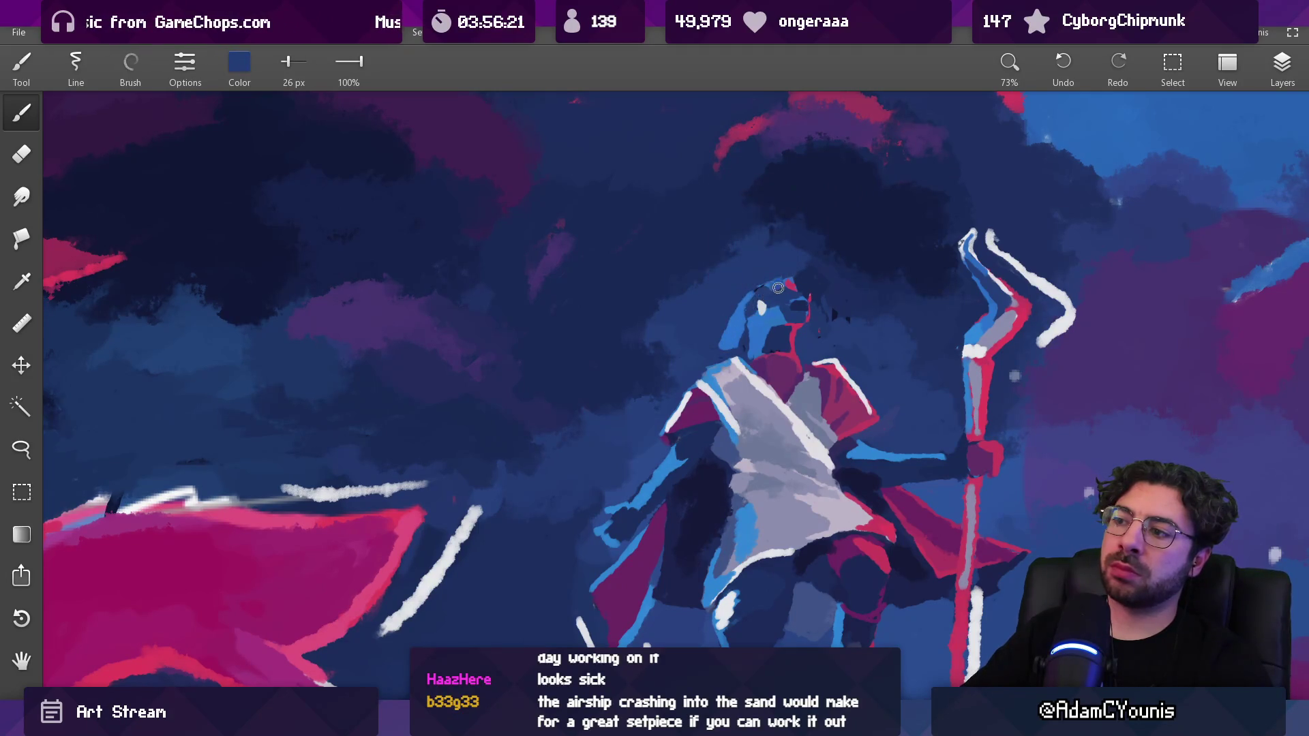
left_click(758, 298)
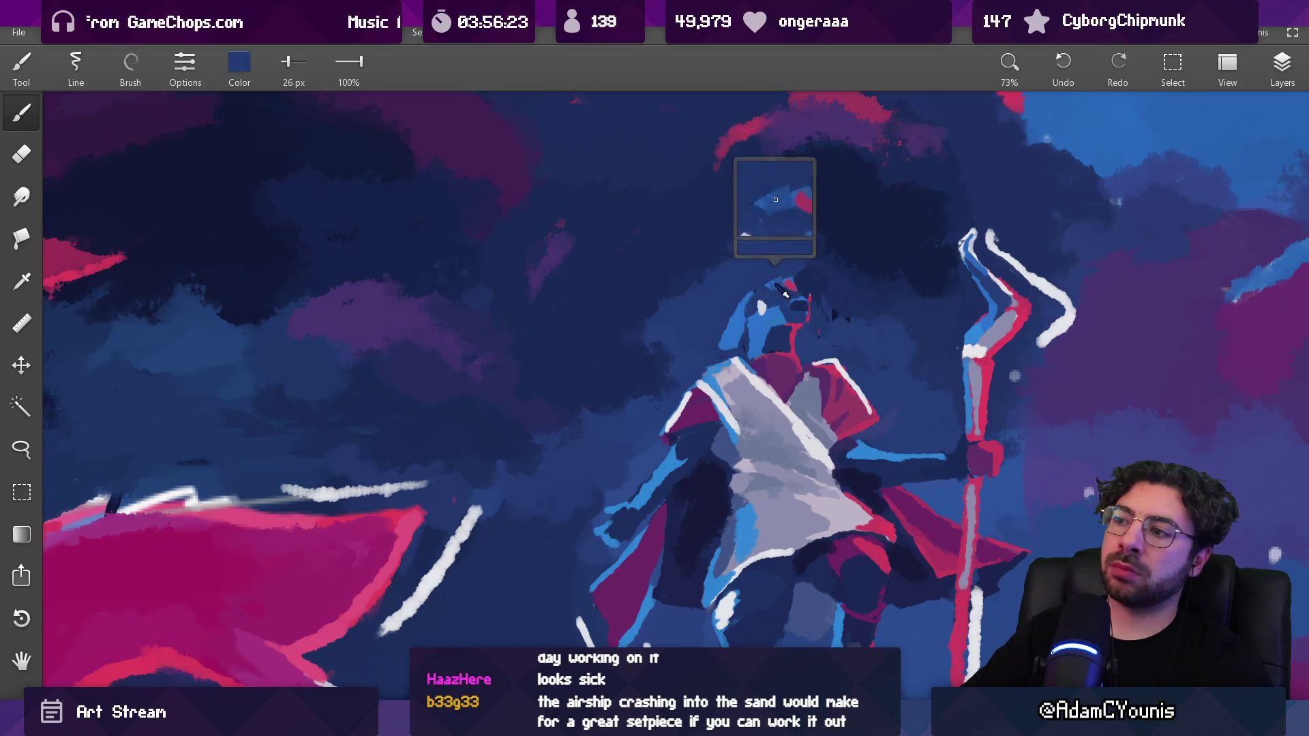
left_click(788, 294)
left_click(786, 300)
mouse_move(788, 301)
left_mouse_down()
mouse_move(762, 276)
mouse_move(777, 280)
mouse_move(763, 286)
mouse_move(774, 278)
left_mouse_up()
left_click(776, 279)
Sample red from the figure's head
scroll(786, 273, "down", 5)
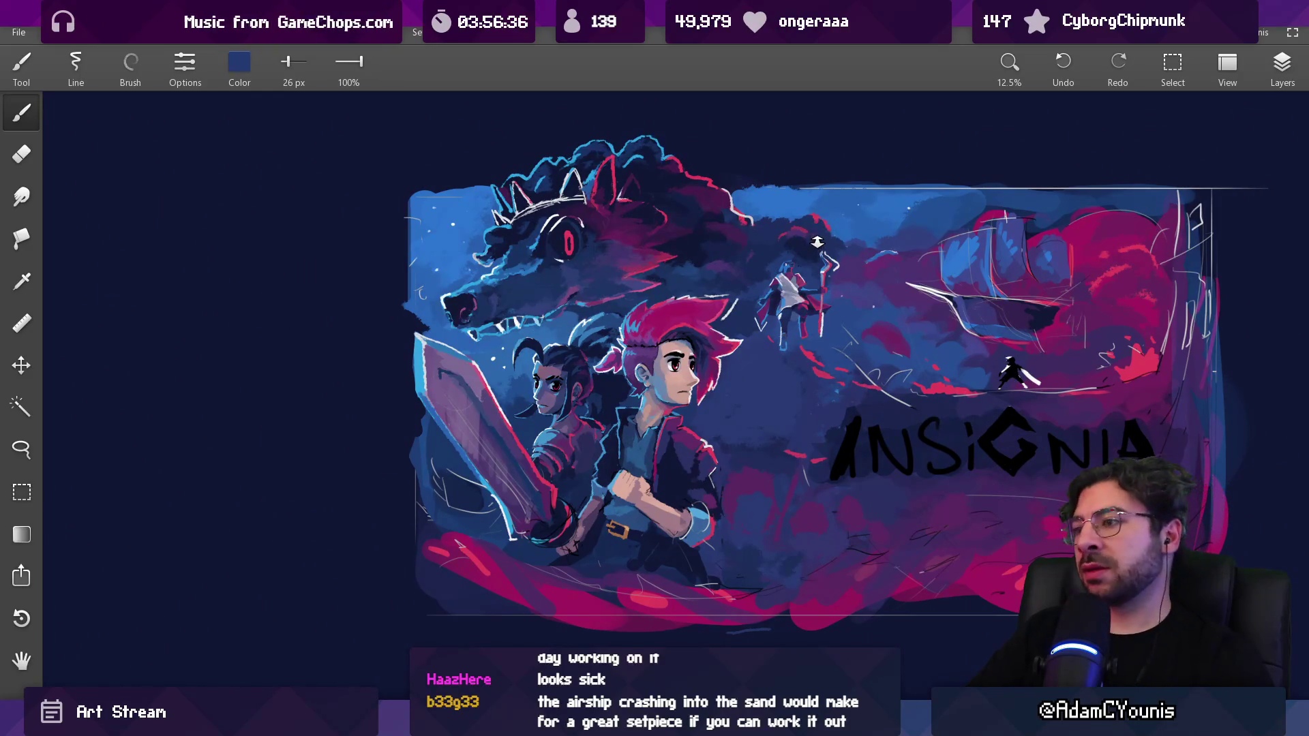
scroll(817, 247, "up", 4)
scroll(807, 161, "up", 2)
left_click_drag(750, 303, 734, 291)
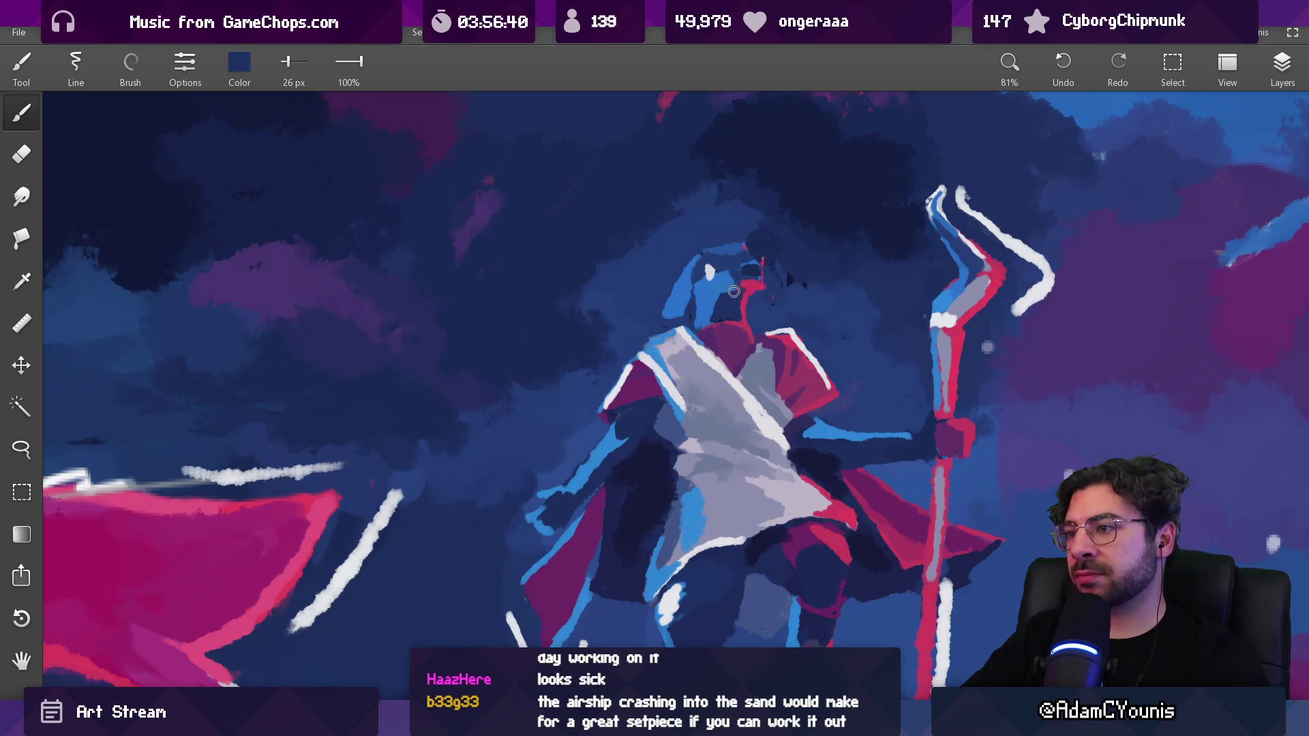
scroll(733, 297, "down", 6)
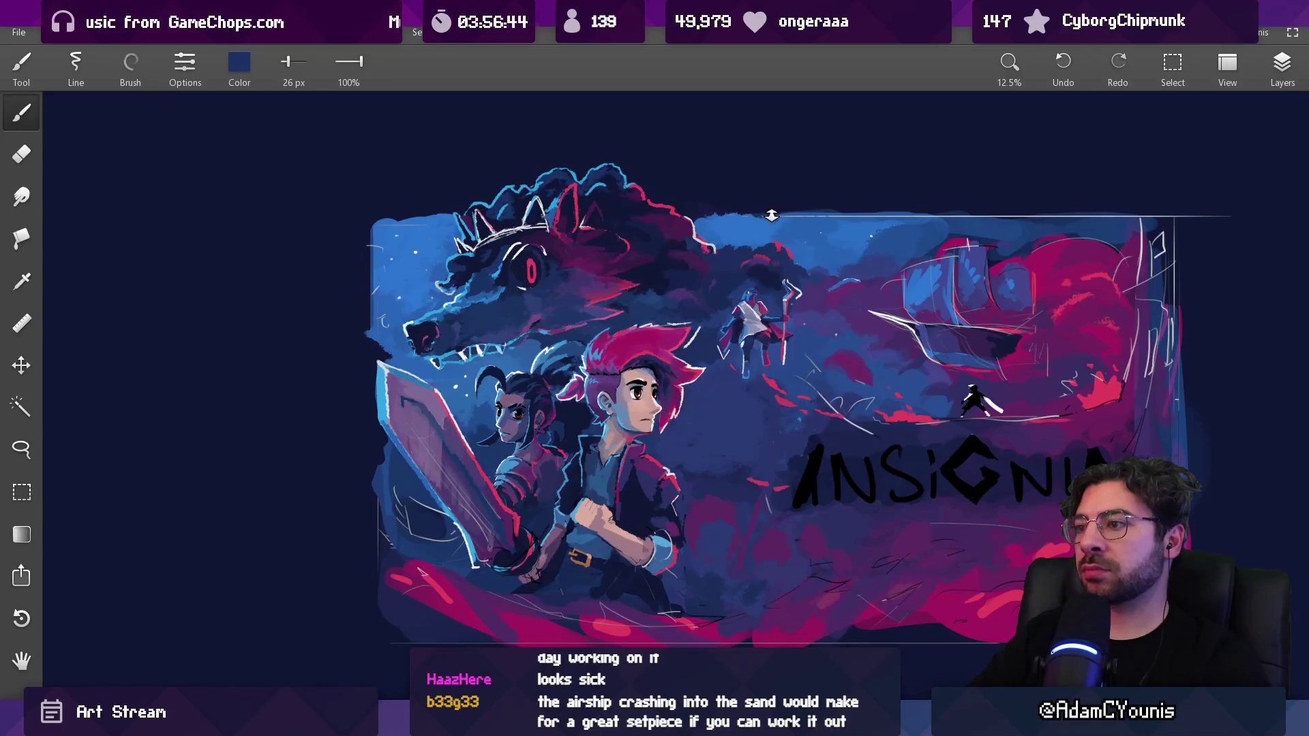
Sample bright blue, dark navy and red from around the head and sky
scroll(767, 248, "up", 5)
left_click_drag(743, 281, 704, 306)
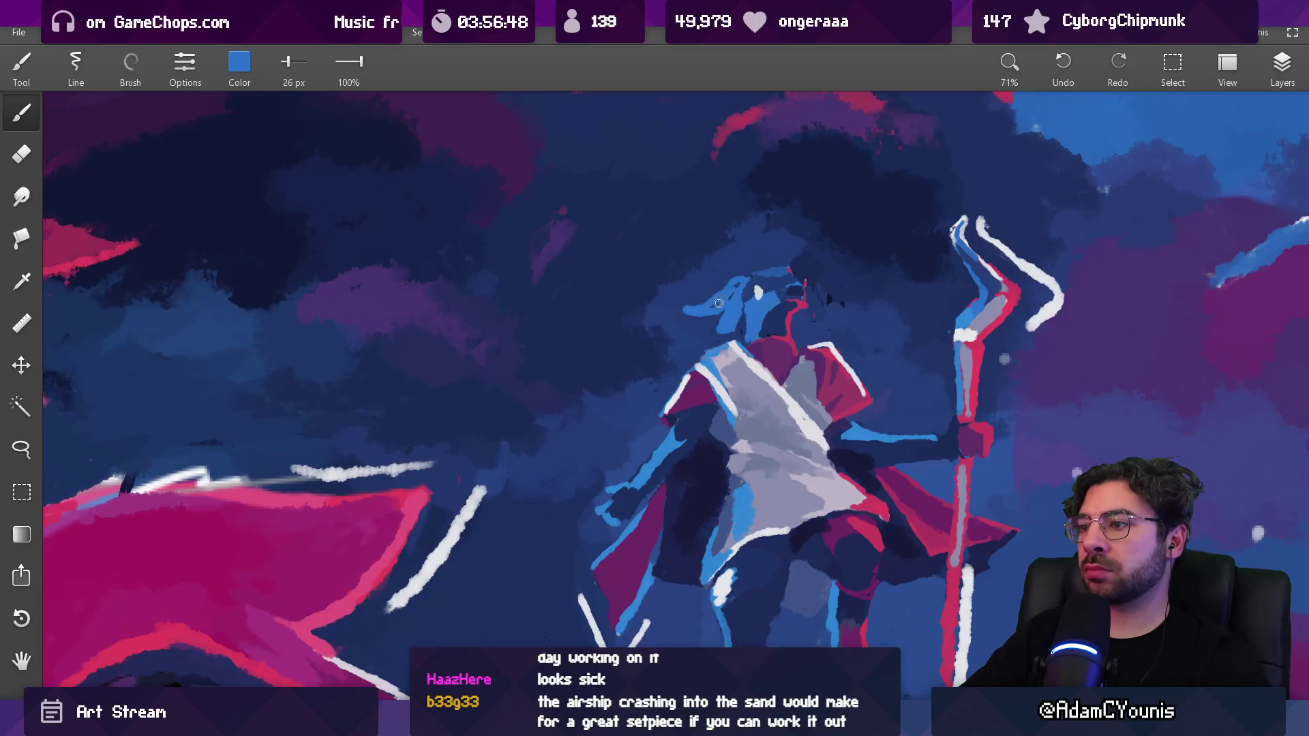
left_click(713, 322)
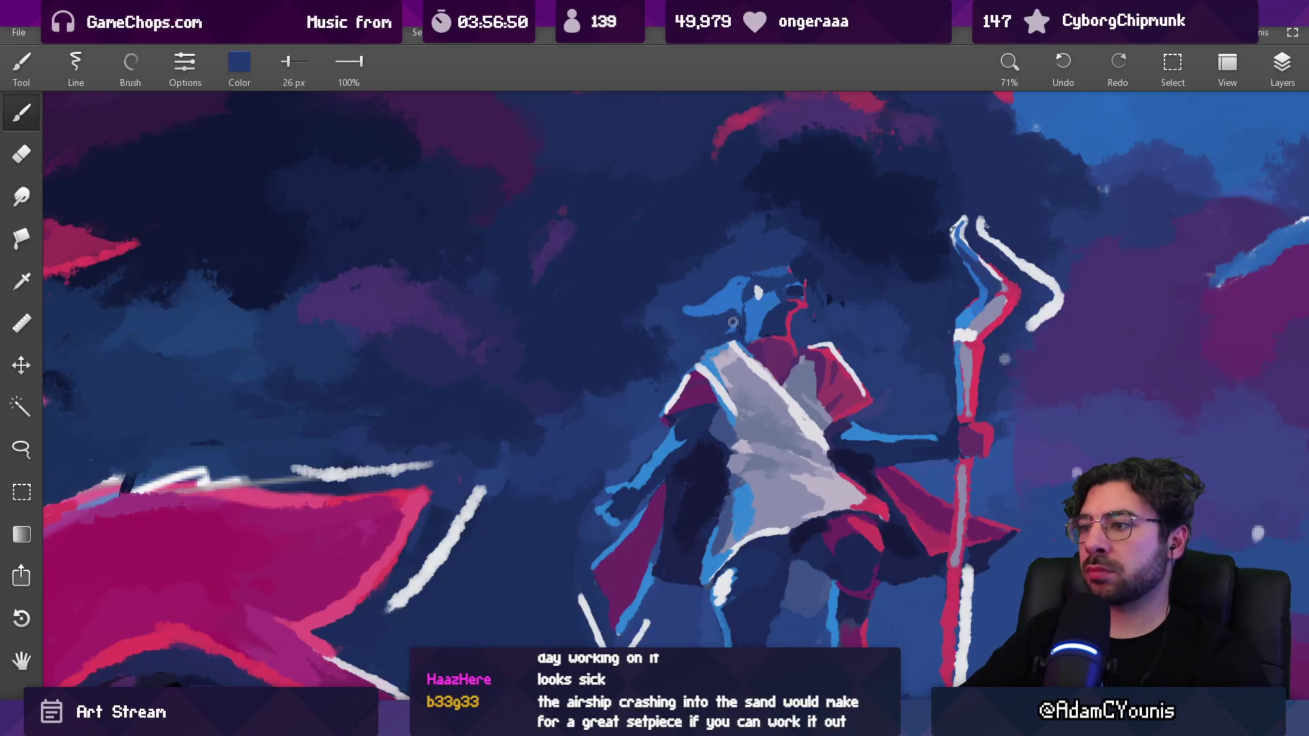
mouse_move(735, 310)
left_mouse_down()
mouse_move(730, 300)
mouse_move(813, 308)
mouse_move(812, 293)
left_mouse_up()
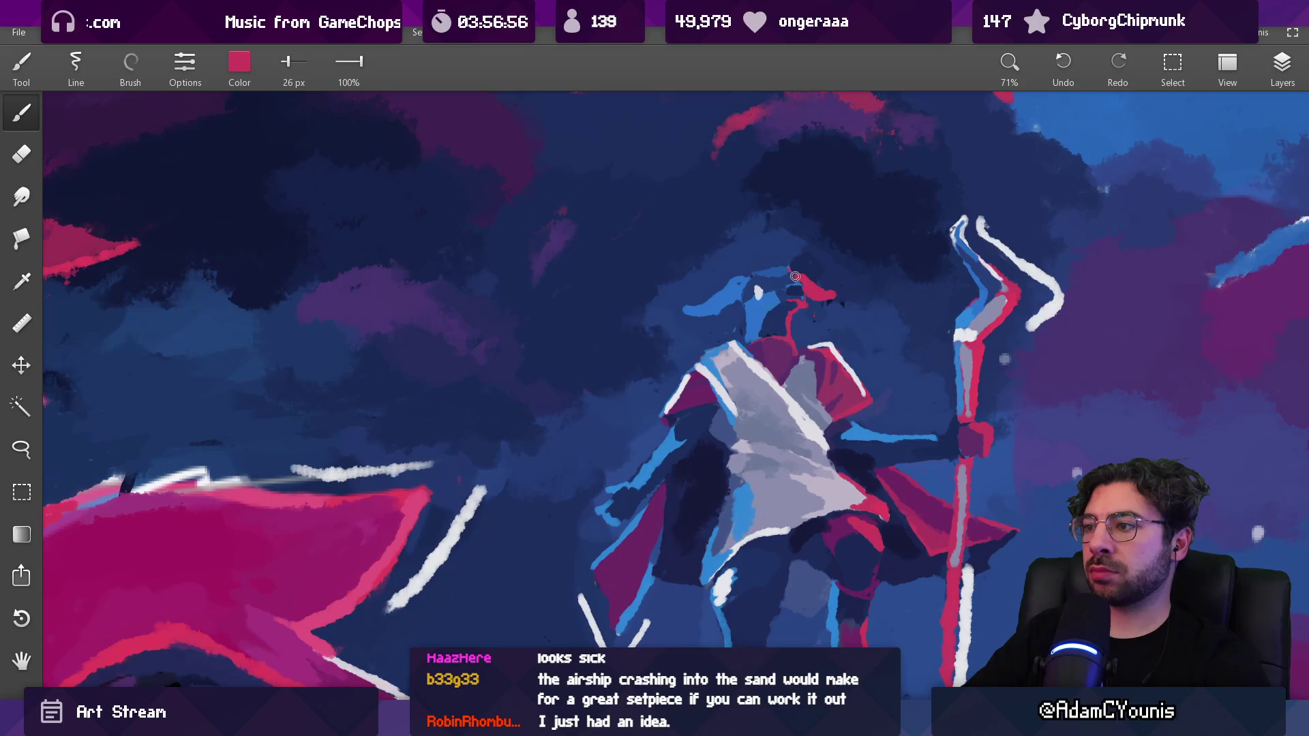
left_click_drag(837, 285, 799, 279)
scroll(811, 331, "down", 2)
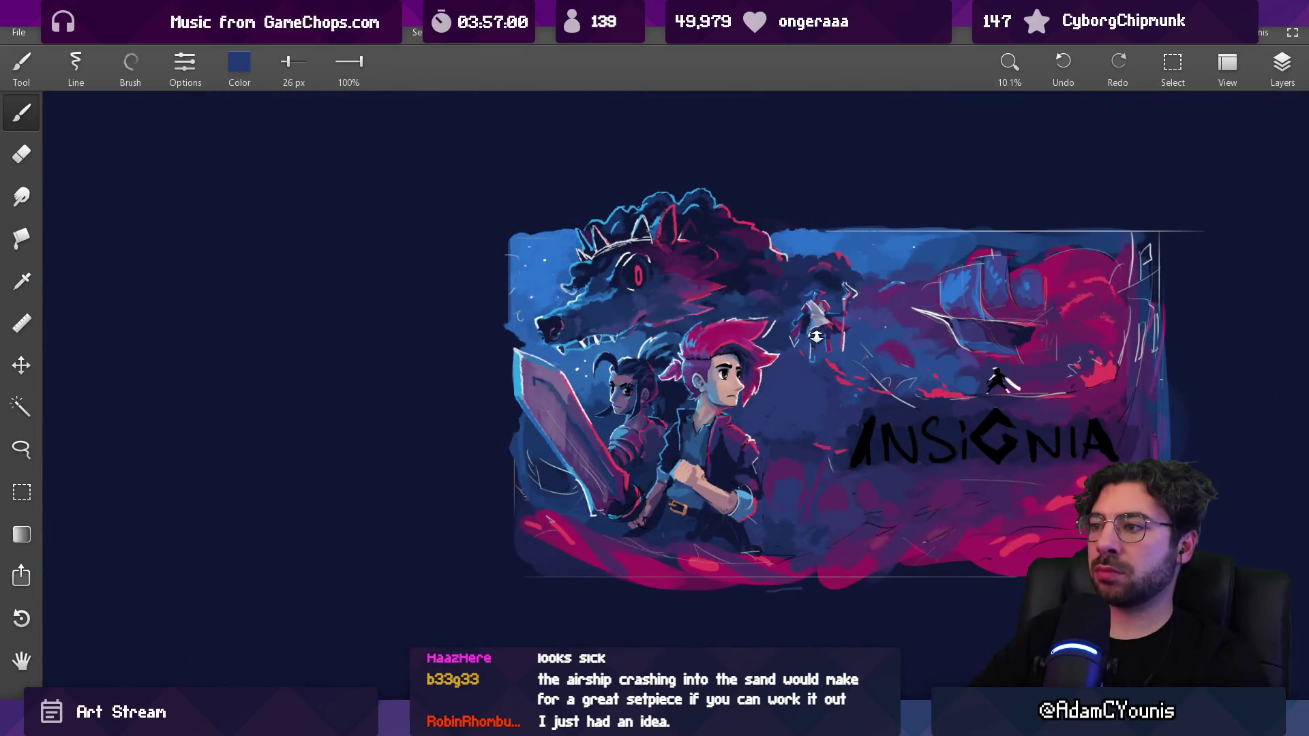
scroll(848, 274, "up", 10)
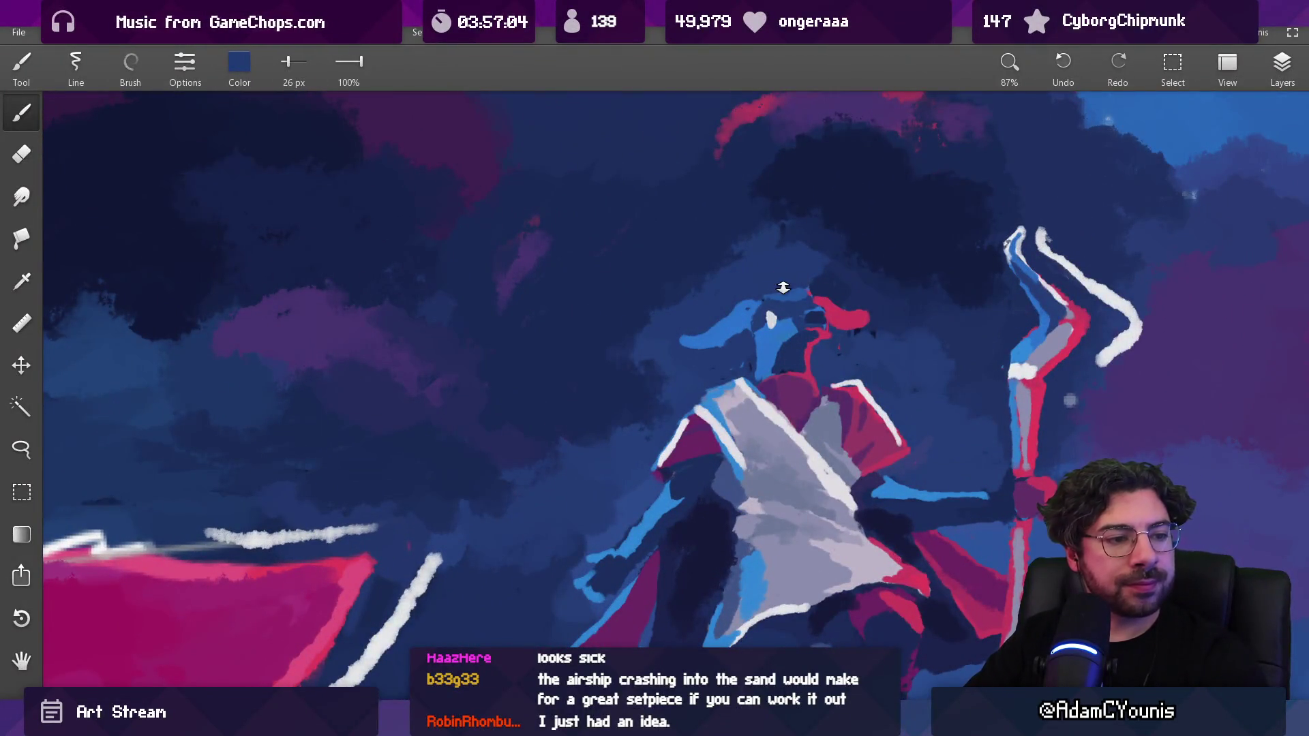
scroll(783, 288, "down", 5)
scroll(790, 288, "down", 2)
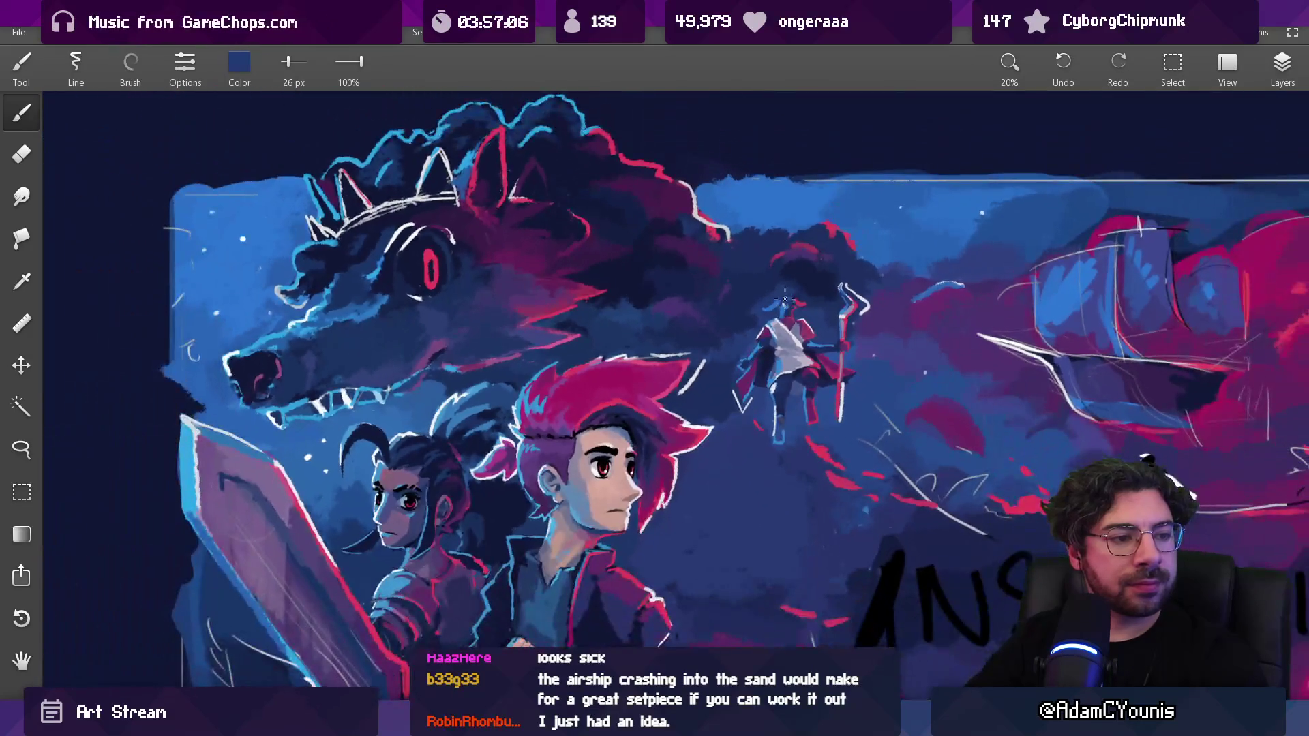
scroll(804, 253, "up", 6)
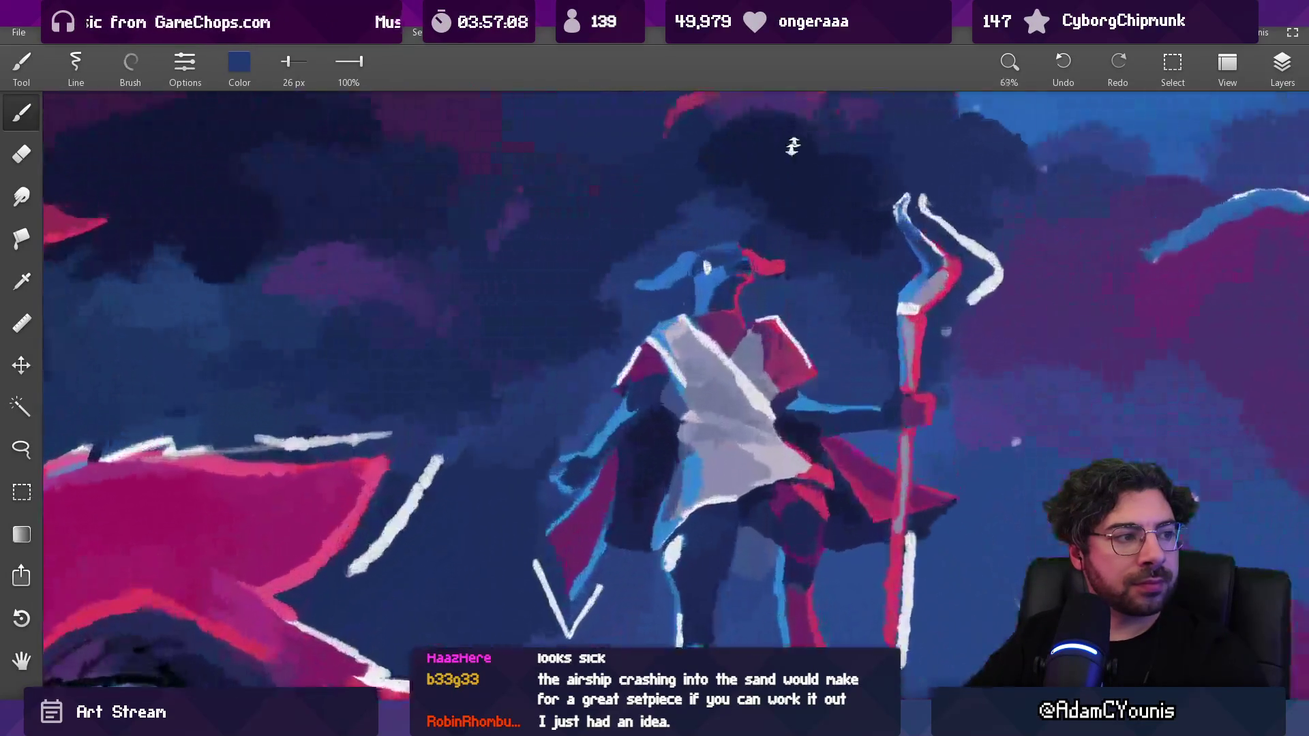
Paint a dark blue stroke through the head's red shape, then a red stroke over it
left_click_drag(748, 272, 745, 301)
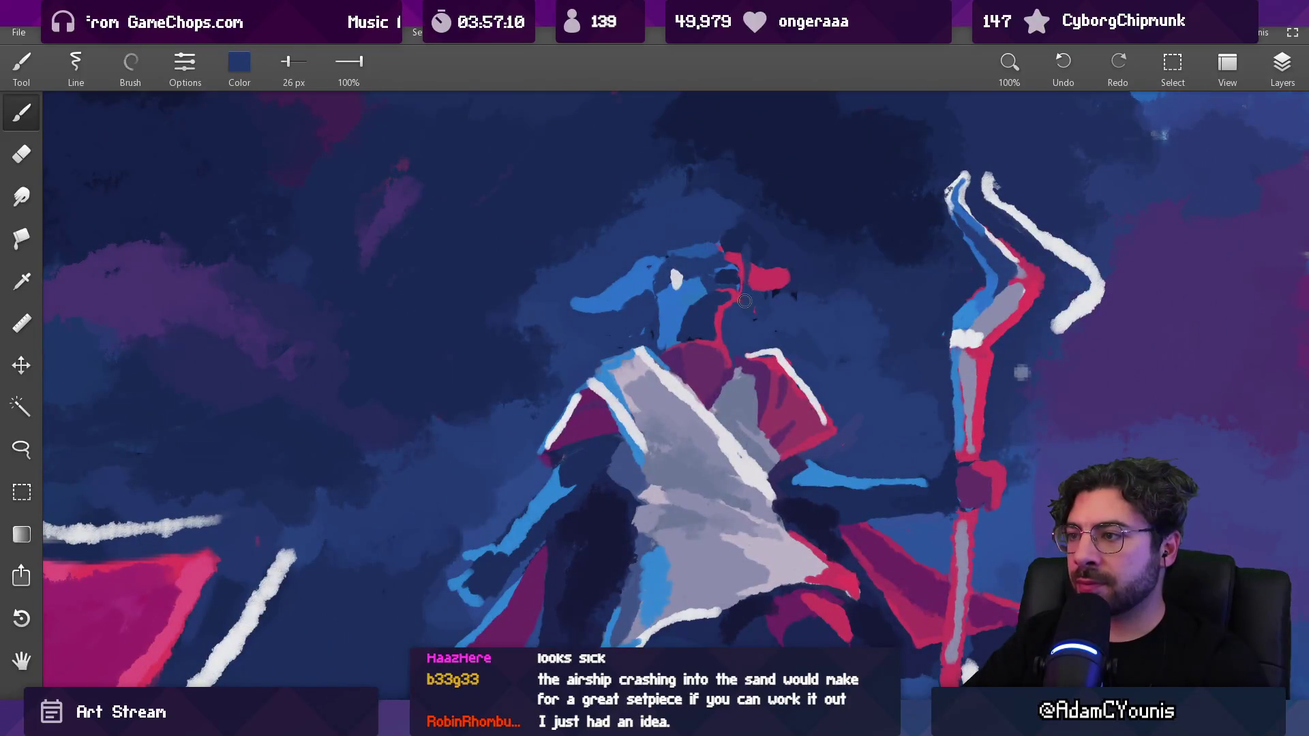
left_click(744, 278)
left_click_drag(741, 256, 739, 300)
left_click(725, 275)
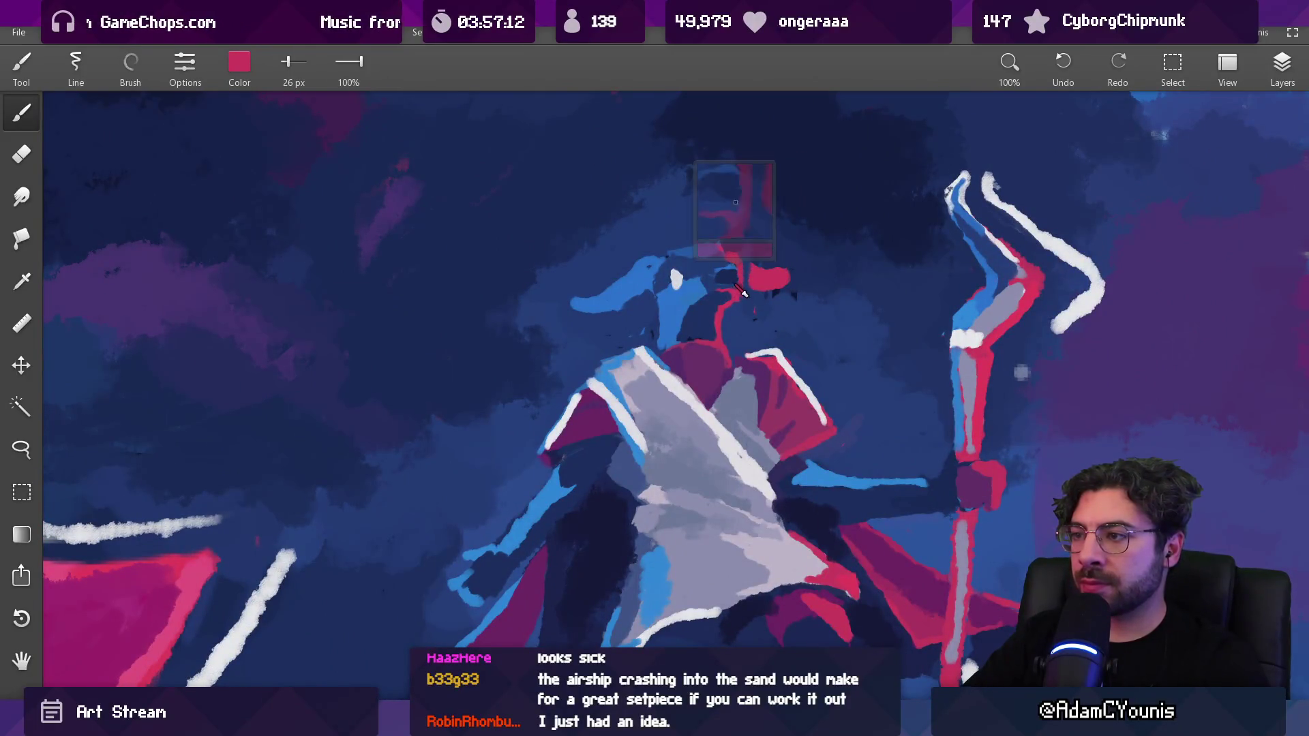
left_click(705, 254)
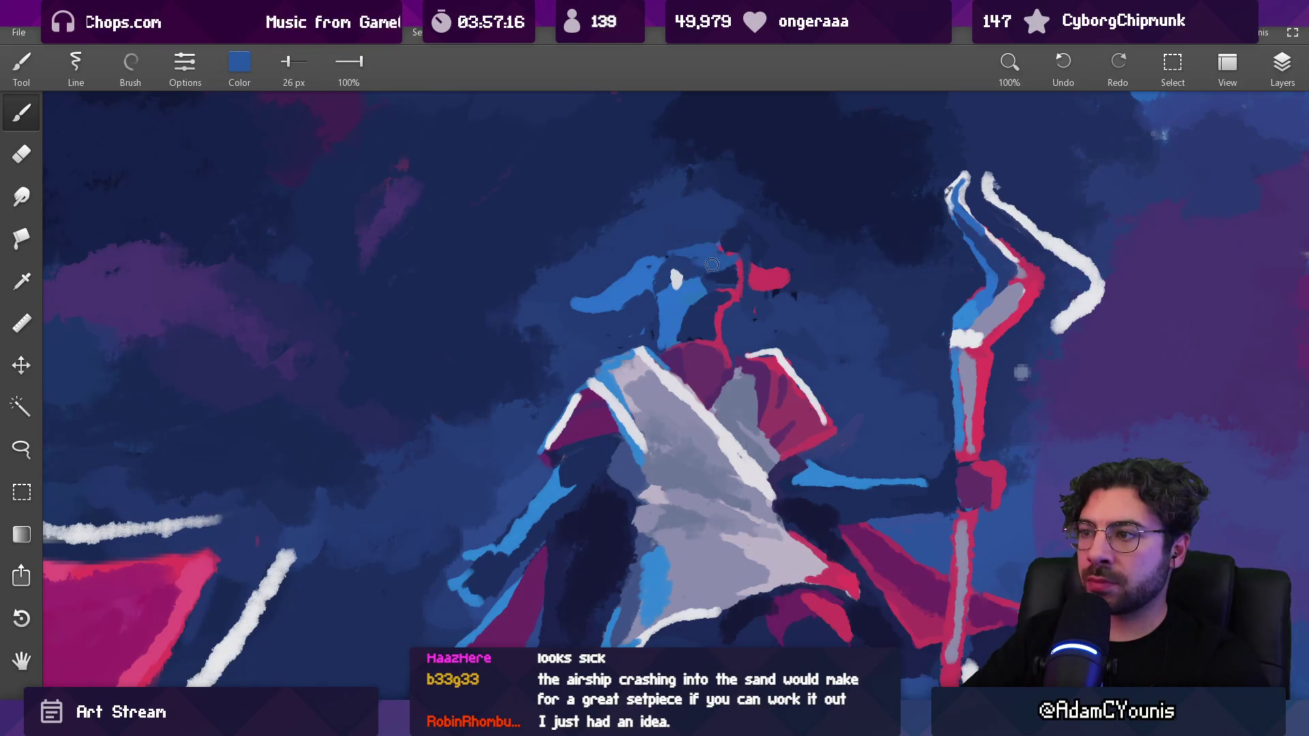
left_click(707, 261)
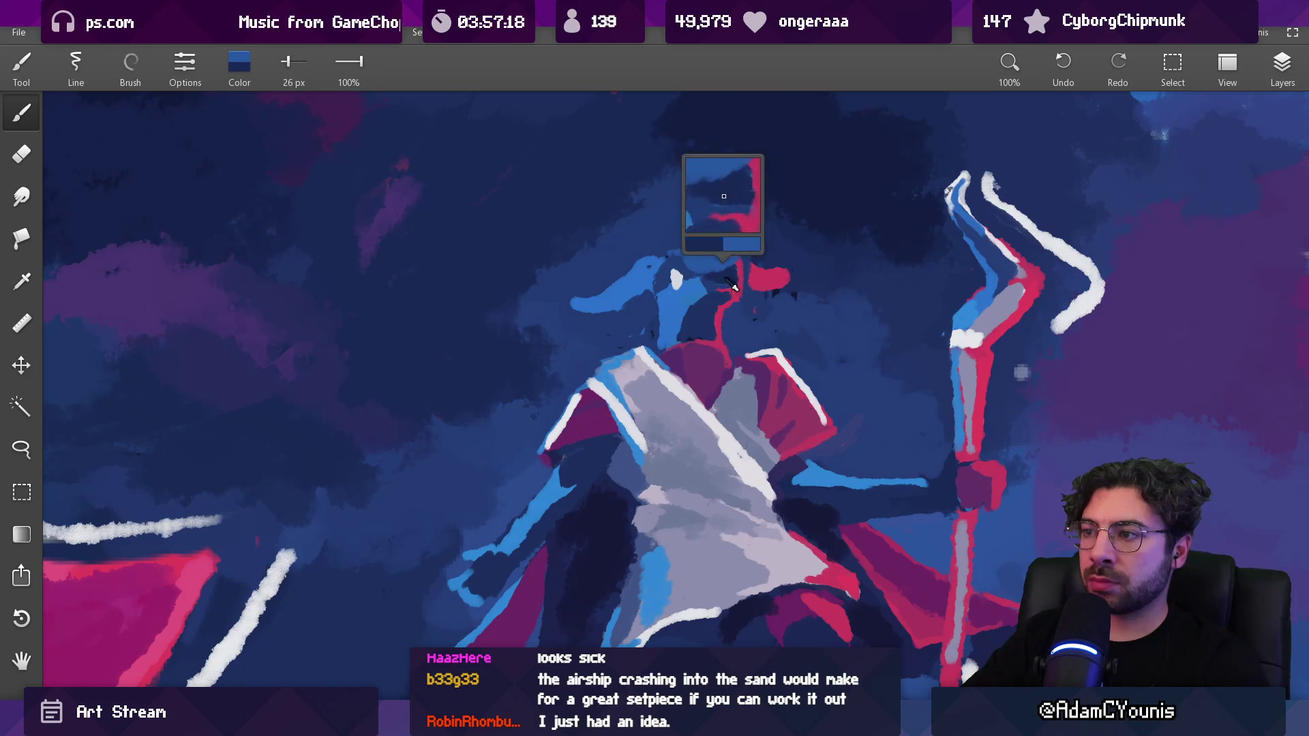
left_click(714, 261)
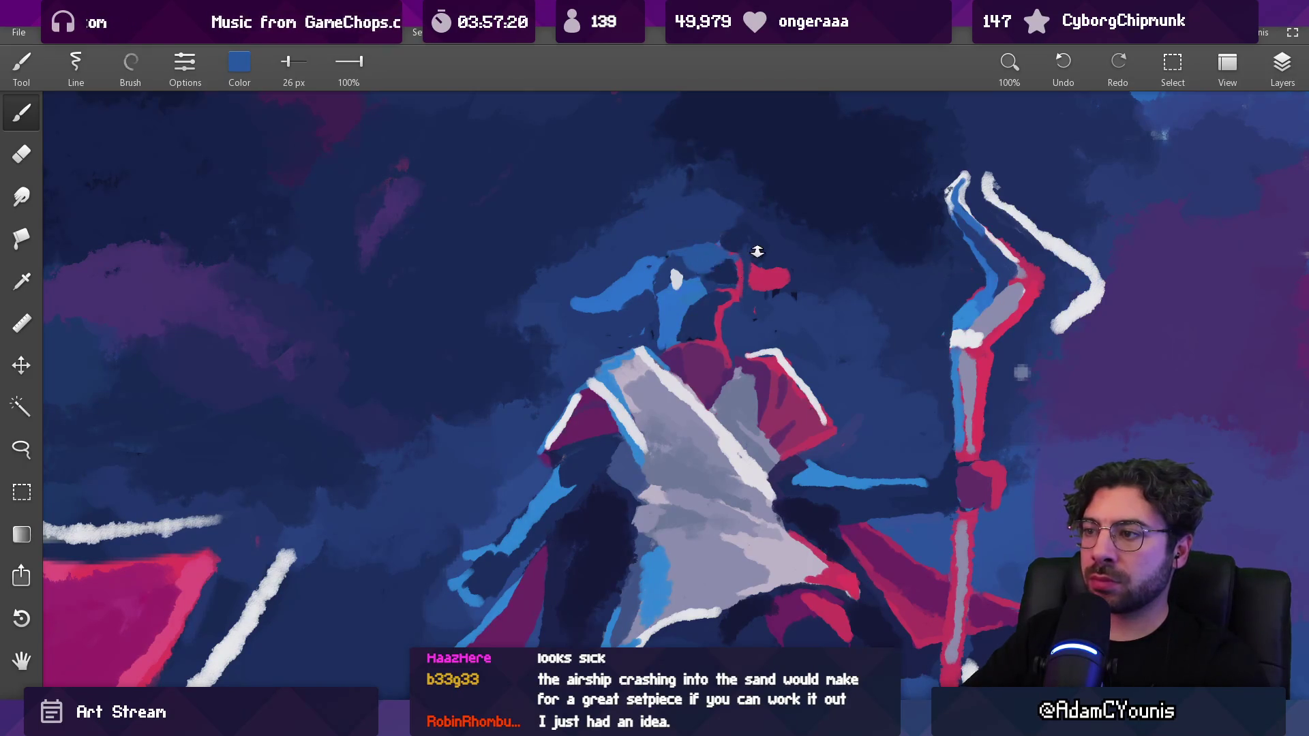
Zoom out, sample light grey from the head, and shrink the brush to 15 px
left_click_drag(757, 251, 744, 370)
scroll(794, 283, "up", 10)
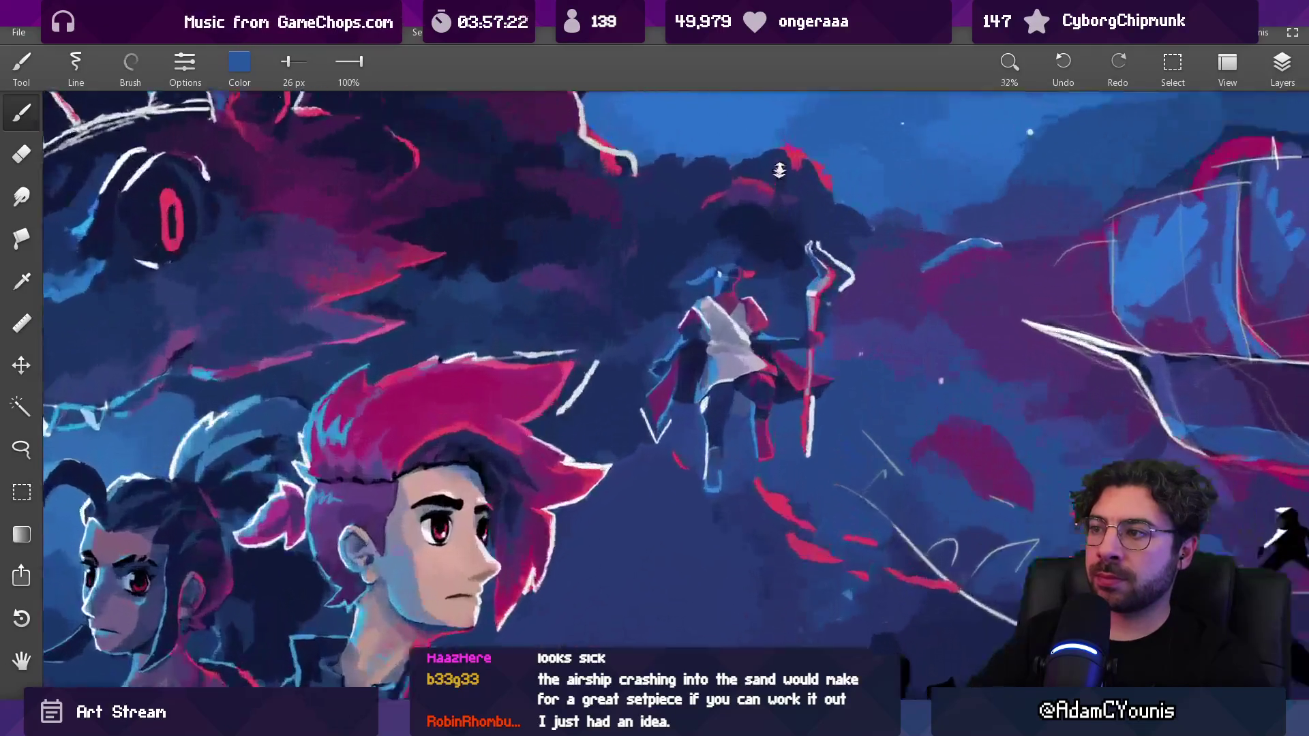
left_click(658, 298)
key("bracketleft")
key("bracketleft")
key("bracketleft")
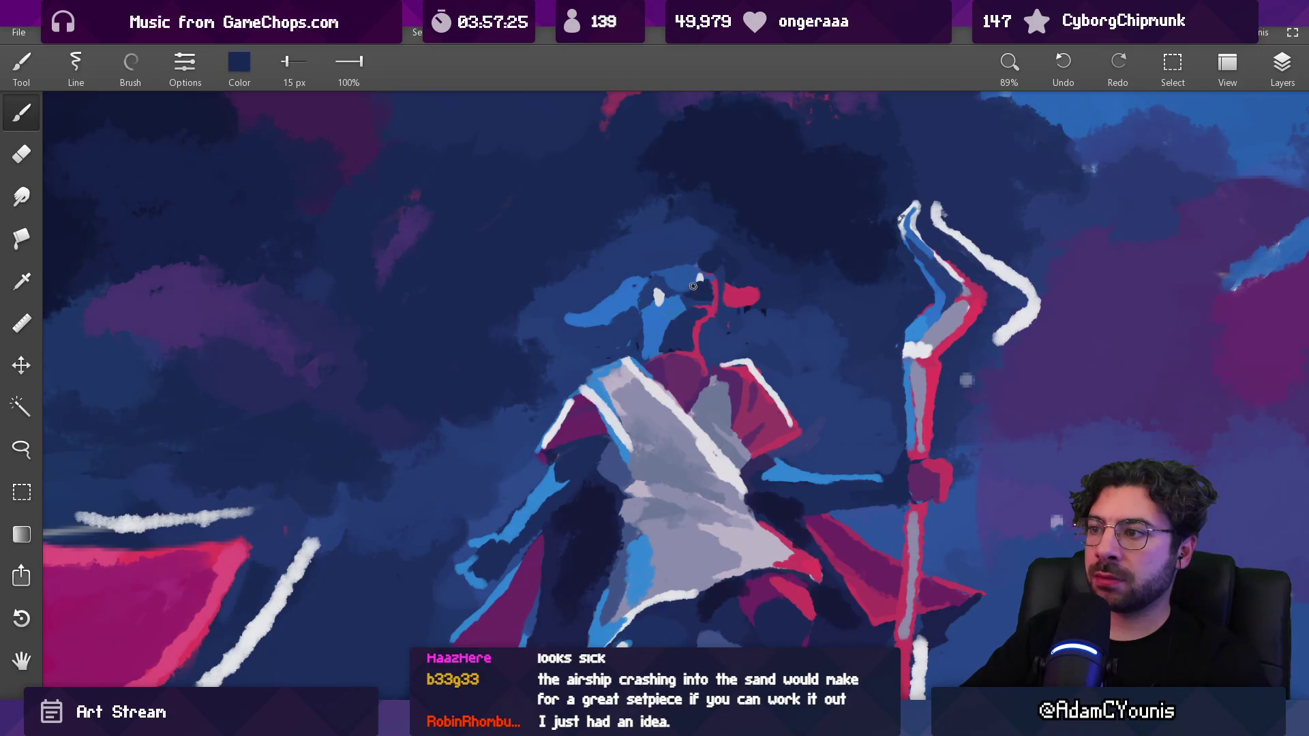
Enlarge the brush to 97 px and paint navy over the red mark beside the head
left_click_drag(694, 287, 736, 396)
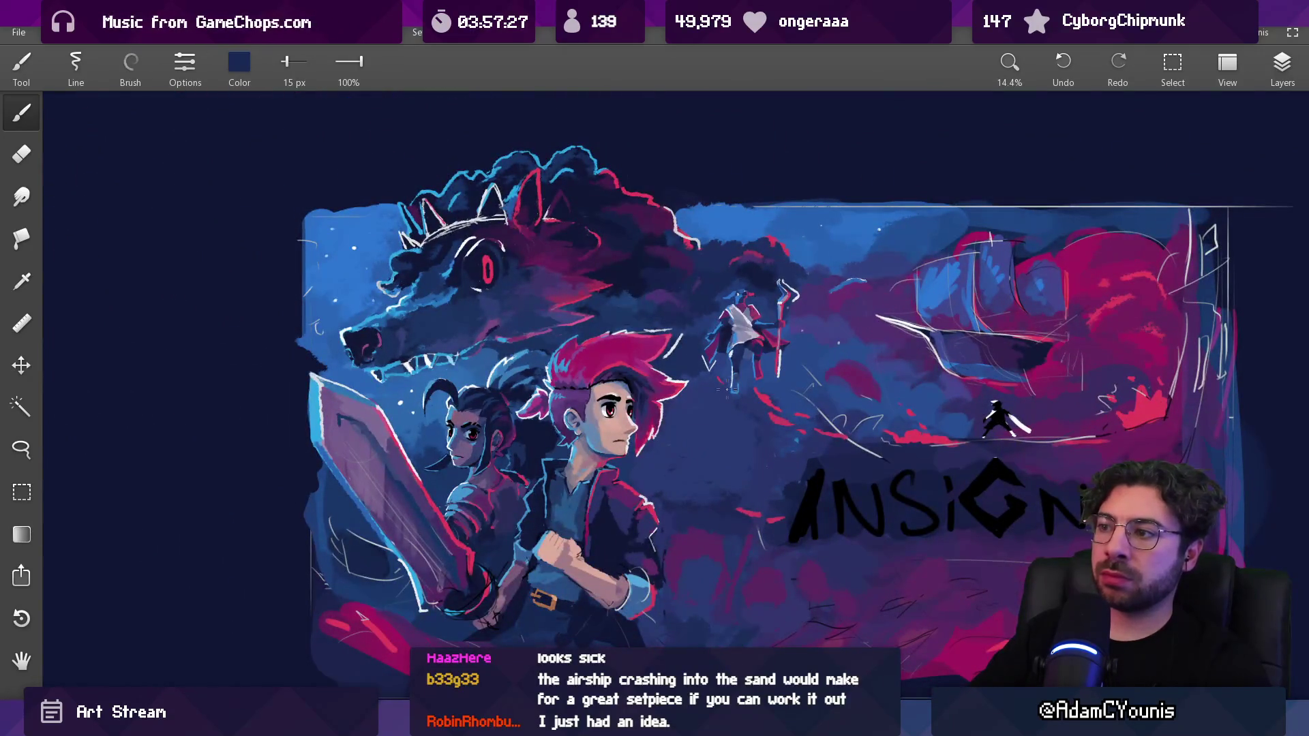
scroll(763, 290, "up", 5)
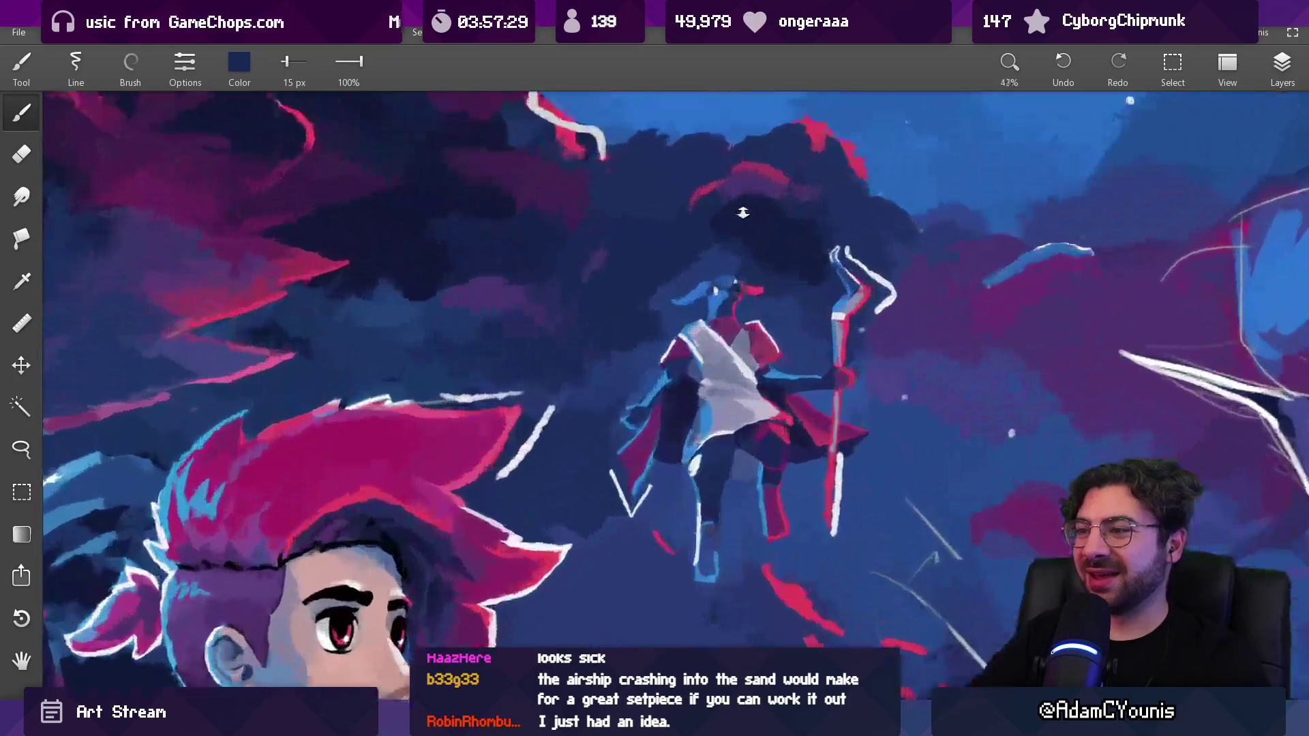
key("bracketright")
key("bracketright")
key("bracketright")
mouse_move(730, 287)
left_mouse_down()
mouse_move(762, 295)
mouse_move(757, 278)
mouse_move(770, 301)
mouse_move(716, 351)
left_mouse_up()
scroll(757, 307, "down", 2)
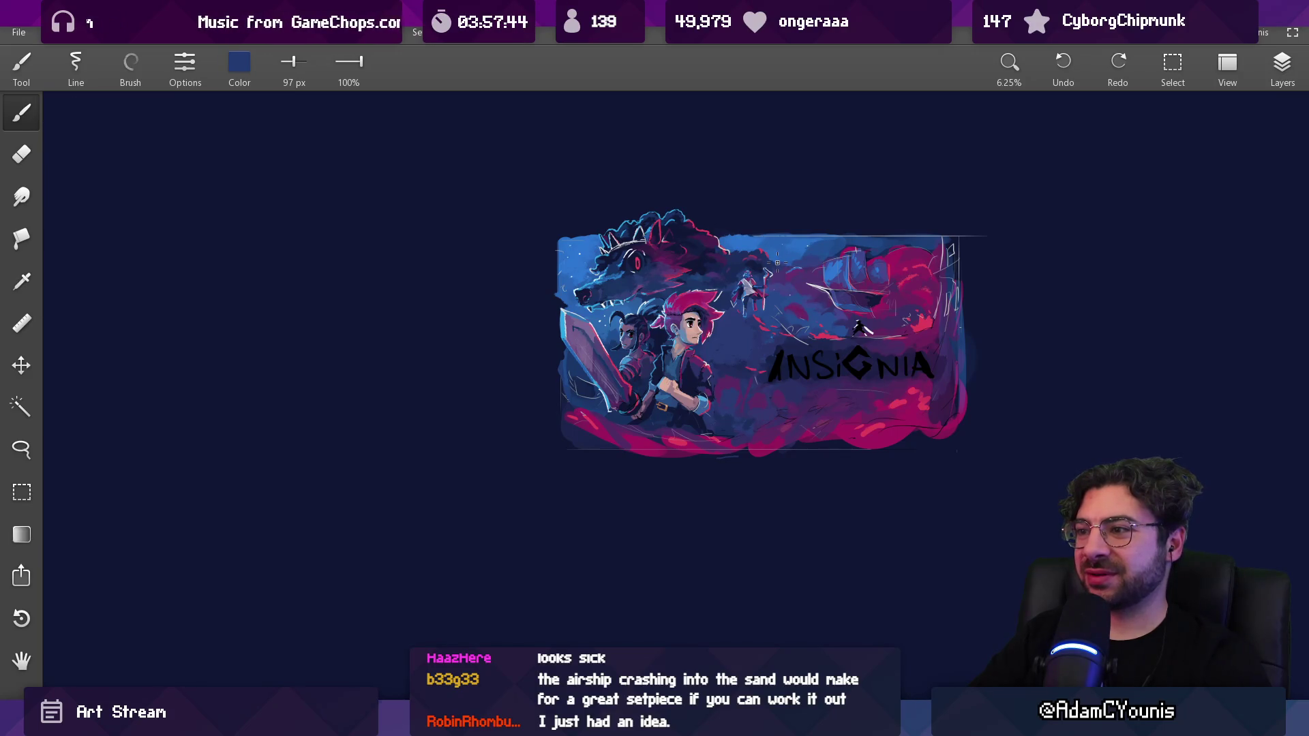
Shrink the brush to about 42 px and paint navy over the dog's muzzle and mouth
scroll(777, 262, "up", 5)
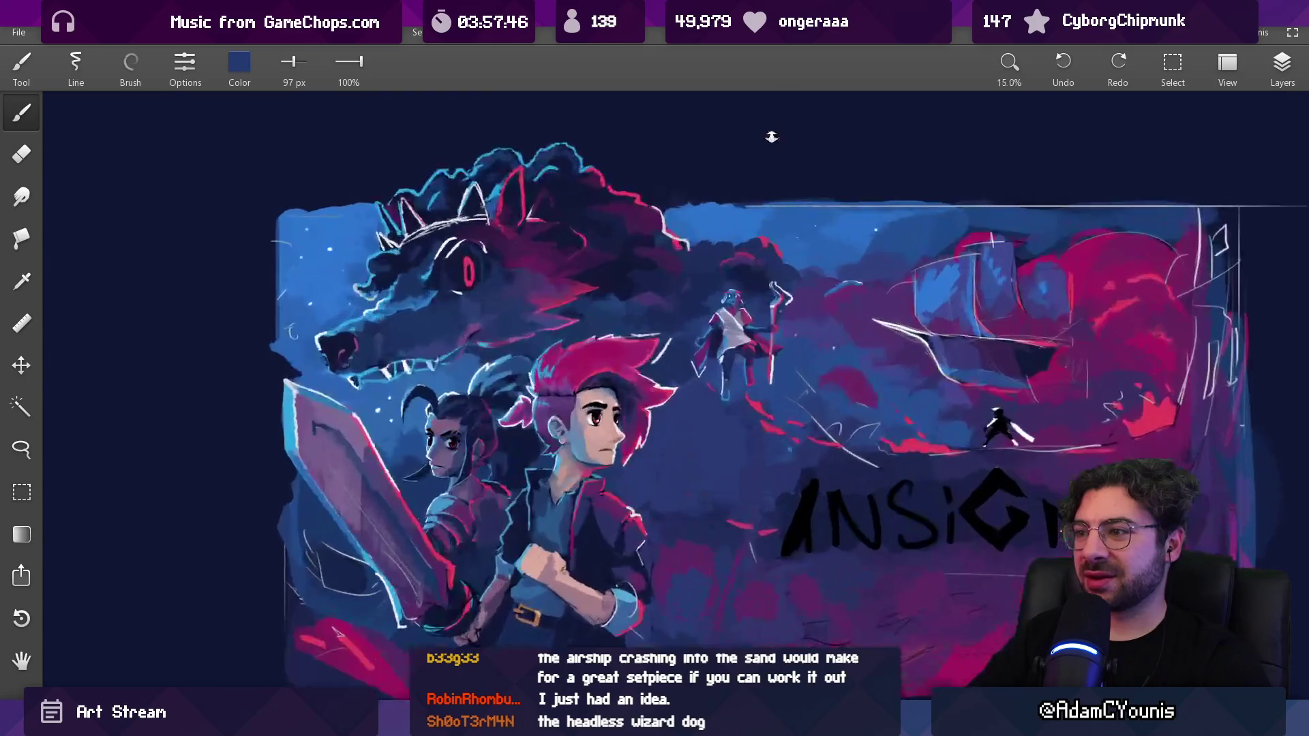
scroll(754, 241, "up", 5)
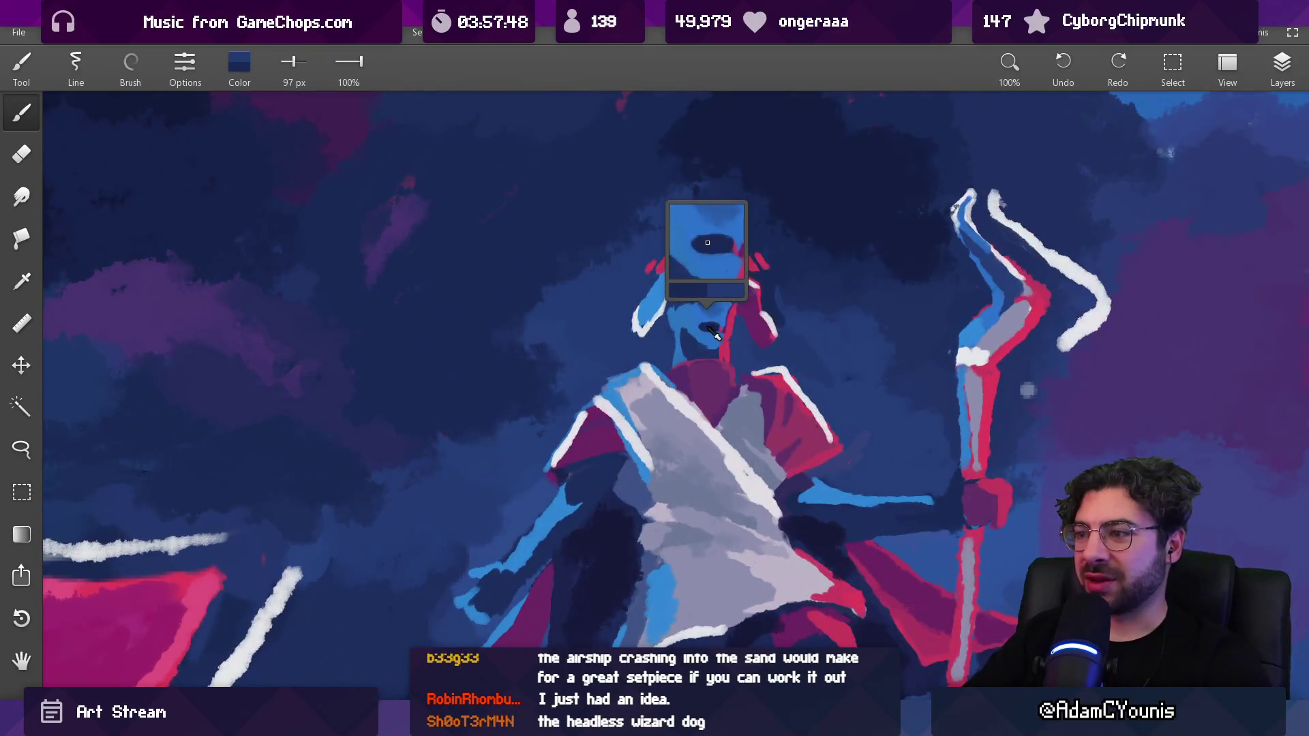
key("bracketleft")
key("bracketleft")
key("bracketleft")
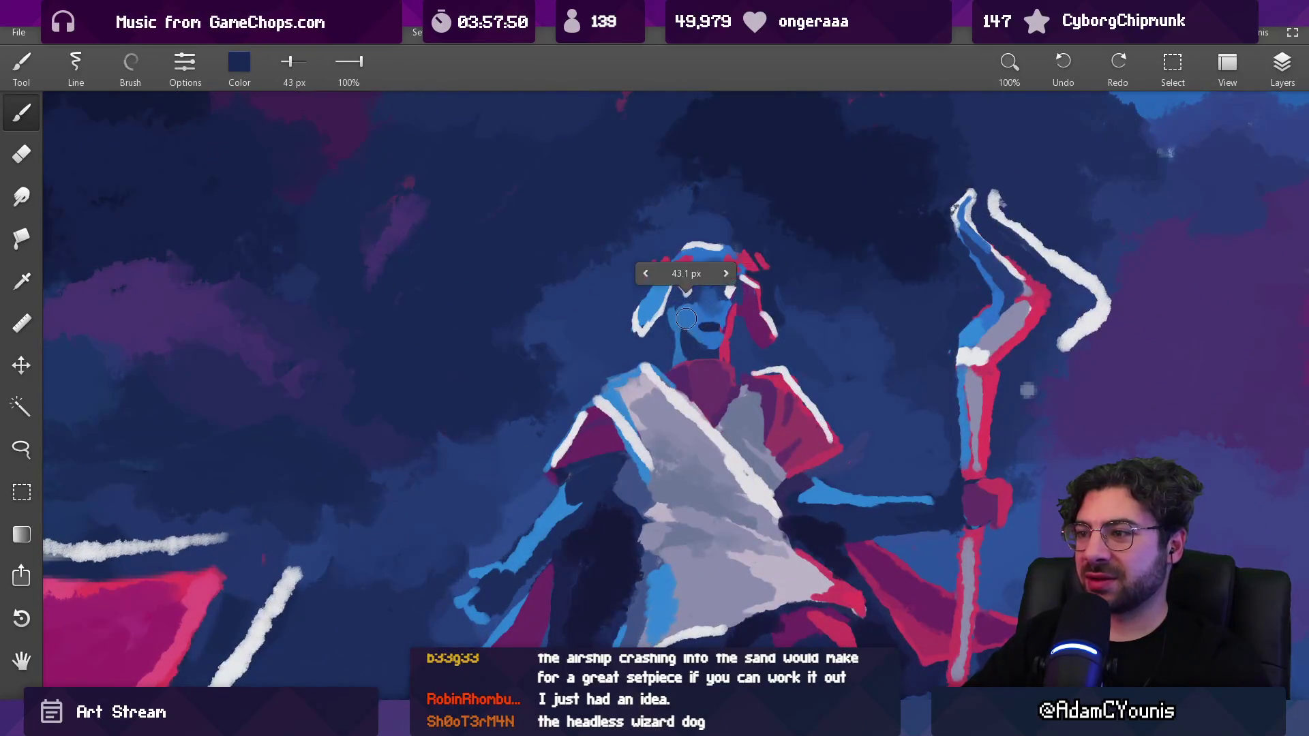
left_click_drag(708, 320, 696, 341)
scroll(696, 341, "down", 8)
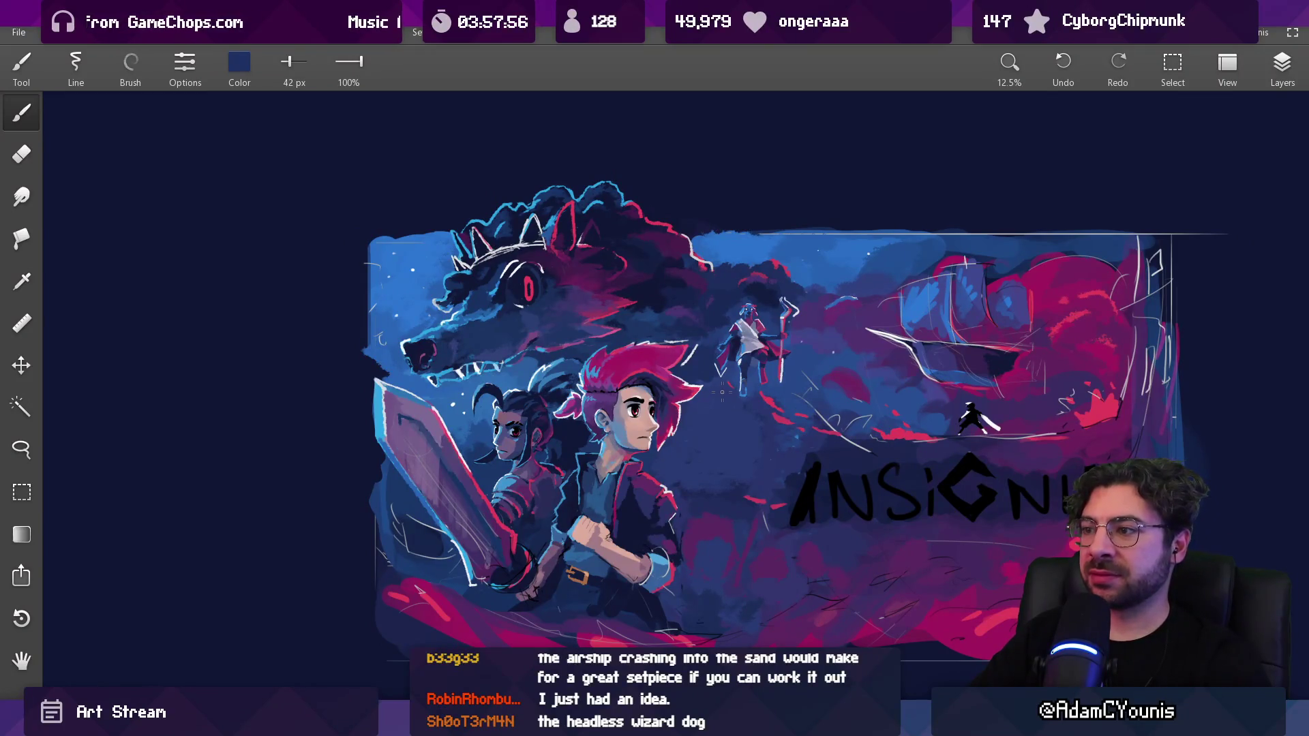
Pan to the wizard dog and lasso around its face
left_click_drag(757, 345, 736, 289)
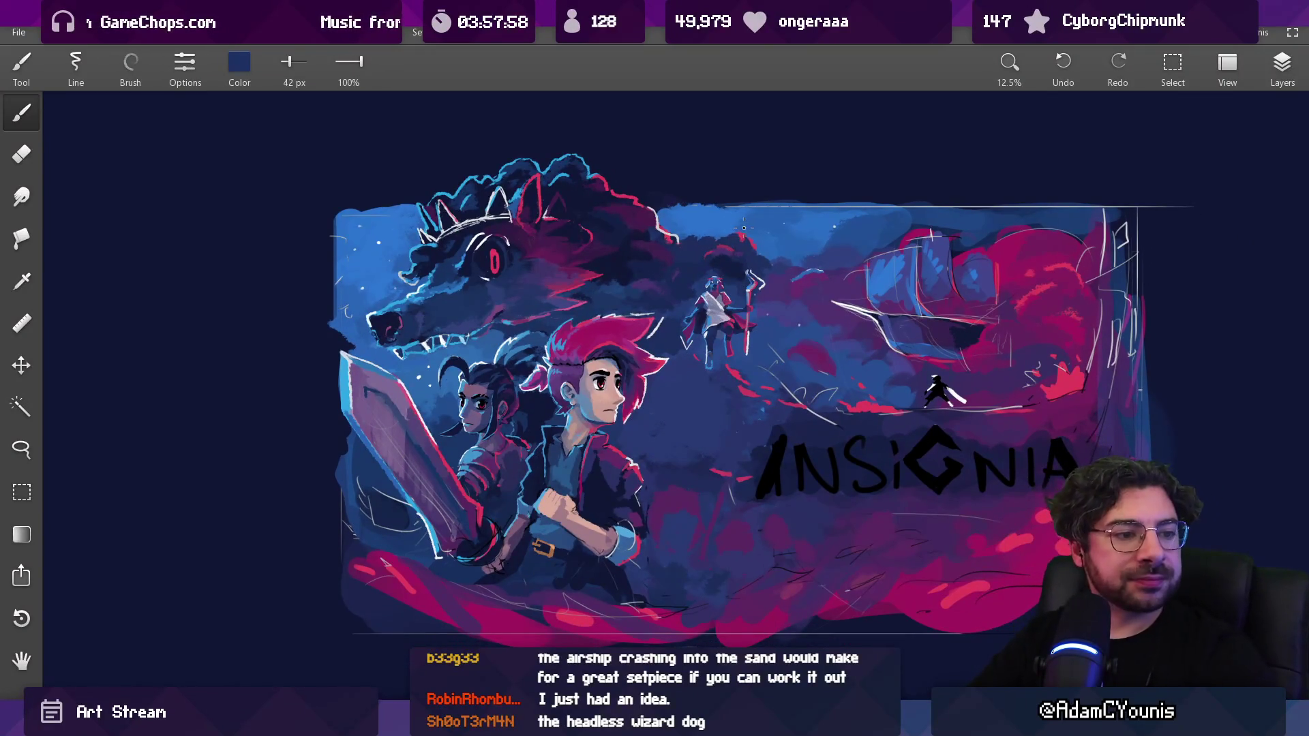
scroll(750, 230, "up", 10)
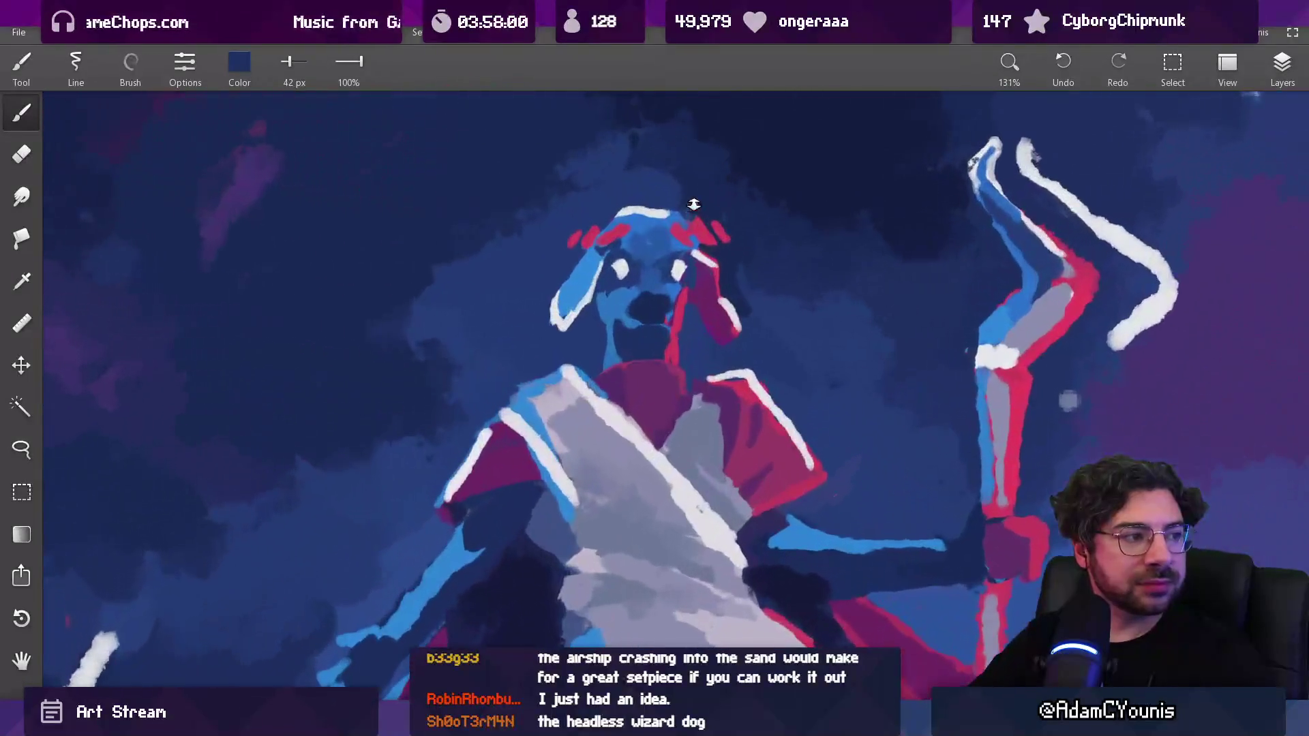
key("l")
mouse_move(631, 249)
left_mouse_down()
mouse_move(606, 274)
mouse_move(631, 338)
mouse_move(672, 334)
mouse_move(687, 247)
left_mouse_up()
Nudge the selected wizard dog face up slightly, drop the selection, and pick dark navy
left_click_drag(659, 312, 658, 297)
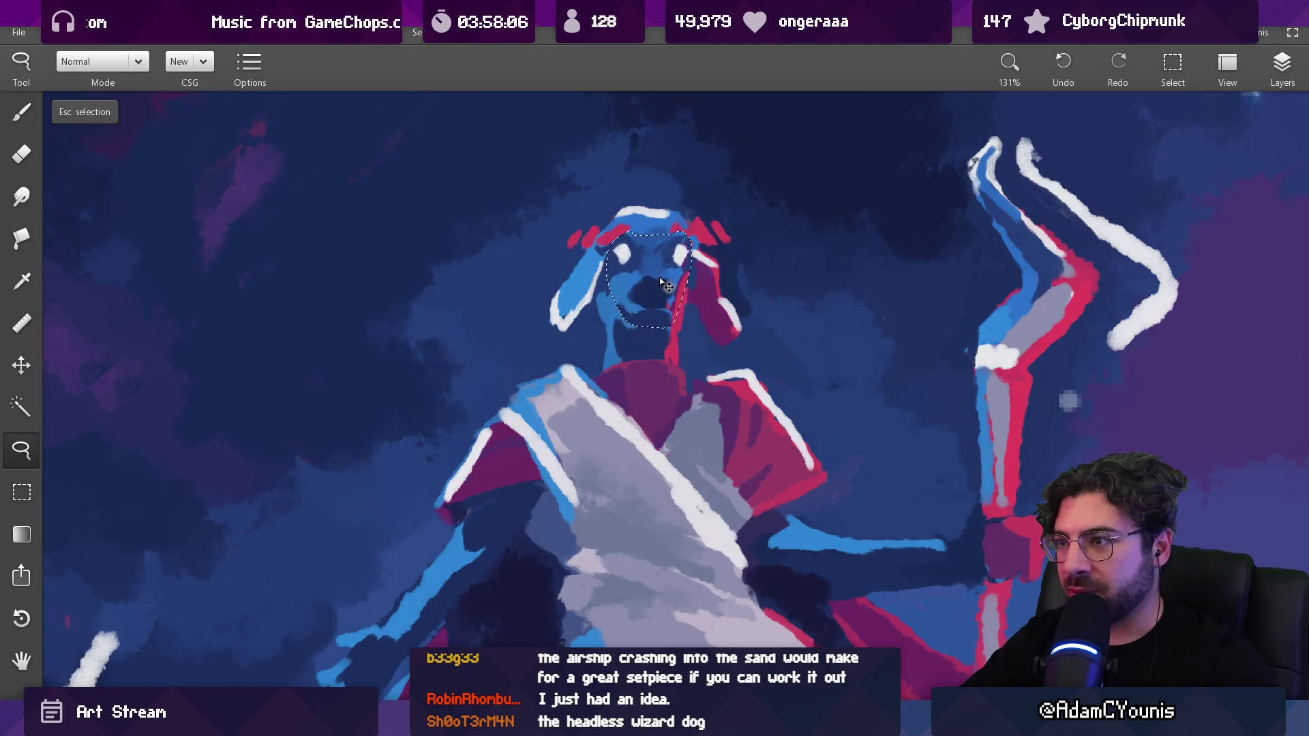
key("b")
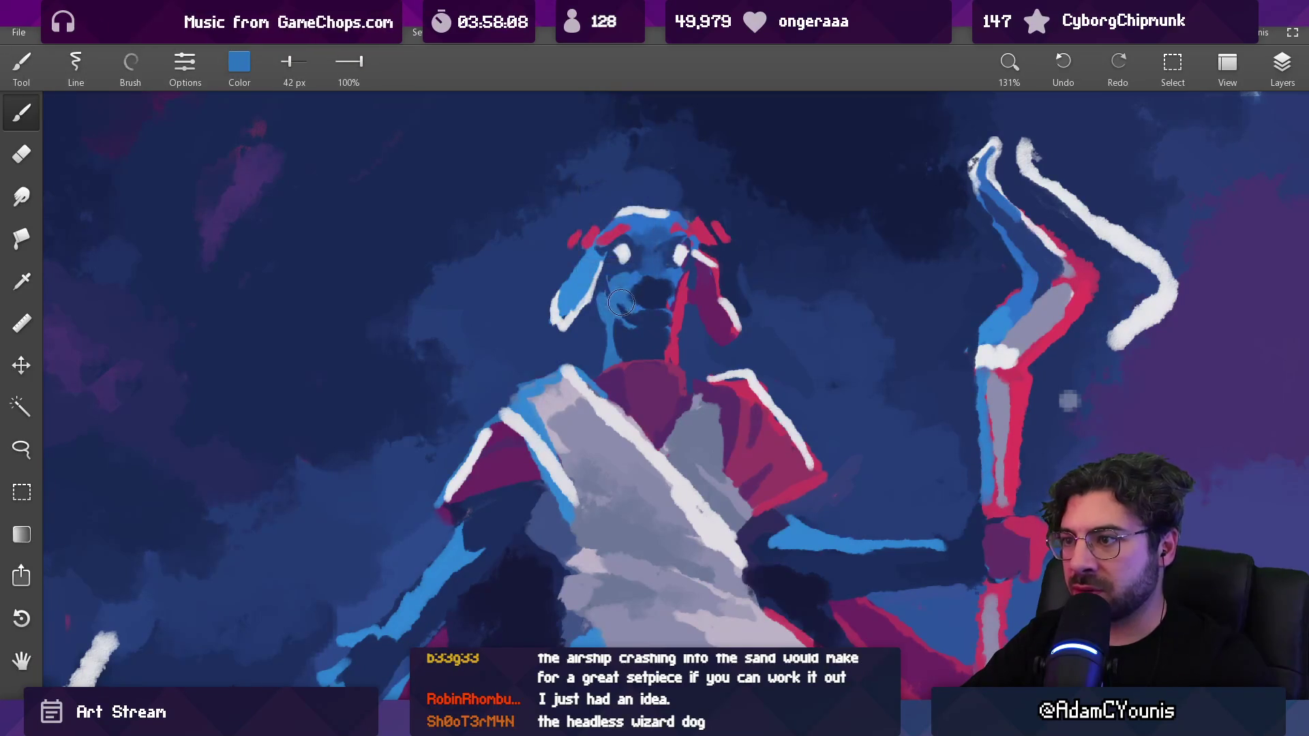
left_click(632, 341)
scroll(662, 328, "down", 10)
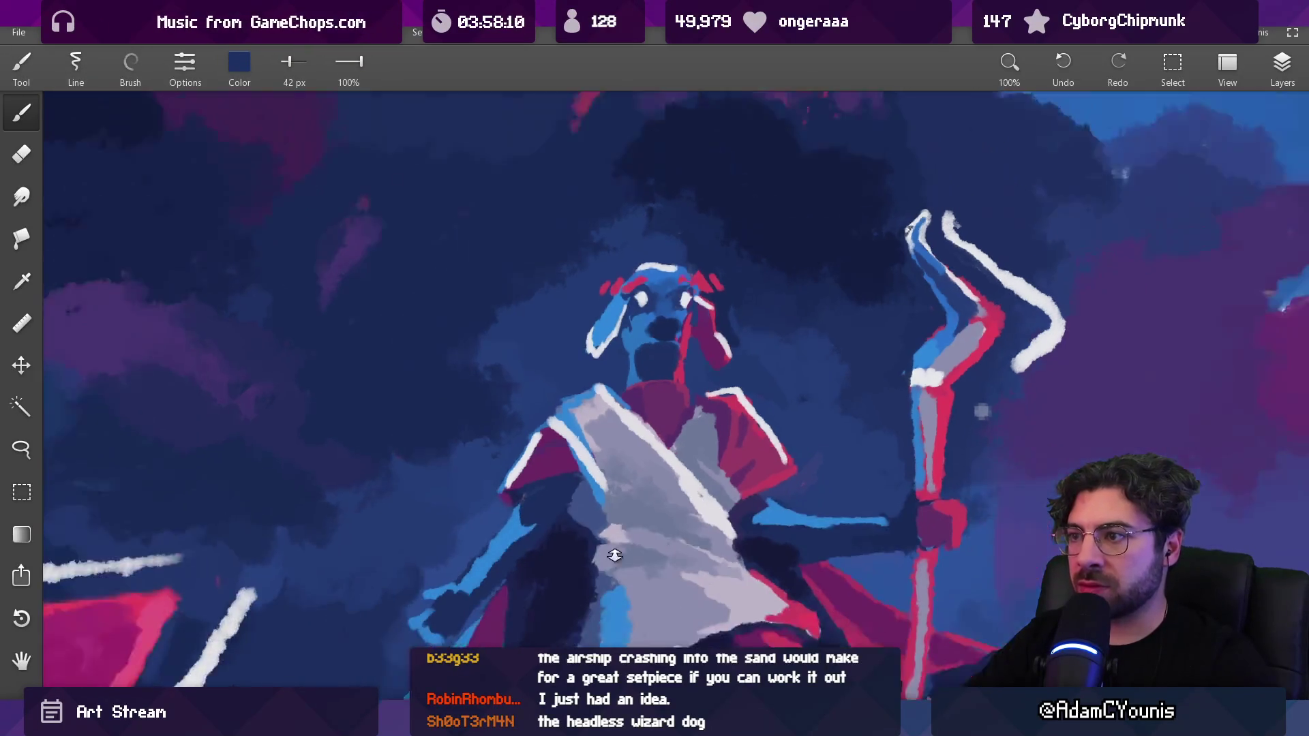
scroll(674, 407, "up", 8)
Shrink the brush and paint dark navy over the dog's muzzle
left_click(649, 293)
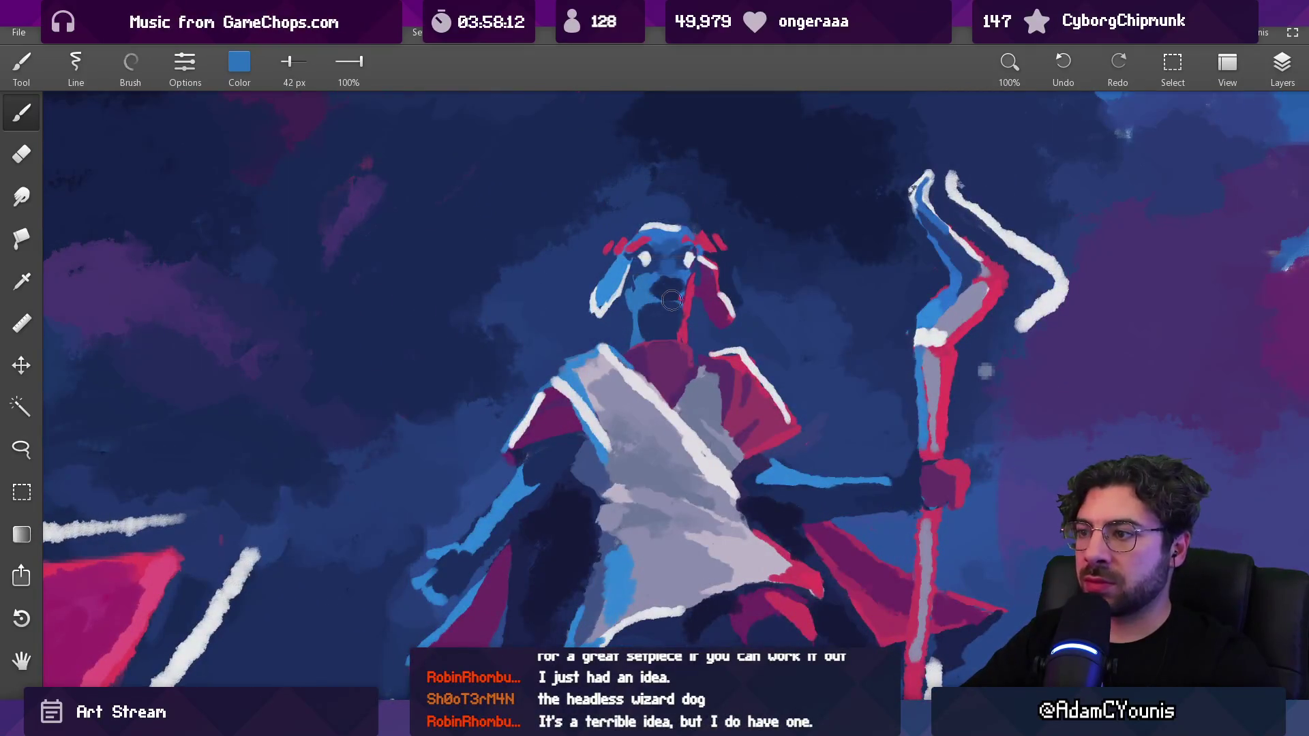
left_click(641, 297)
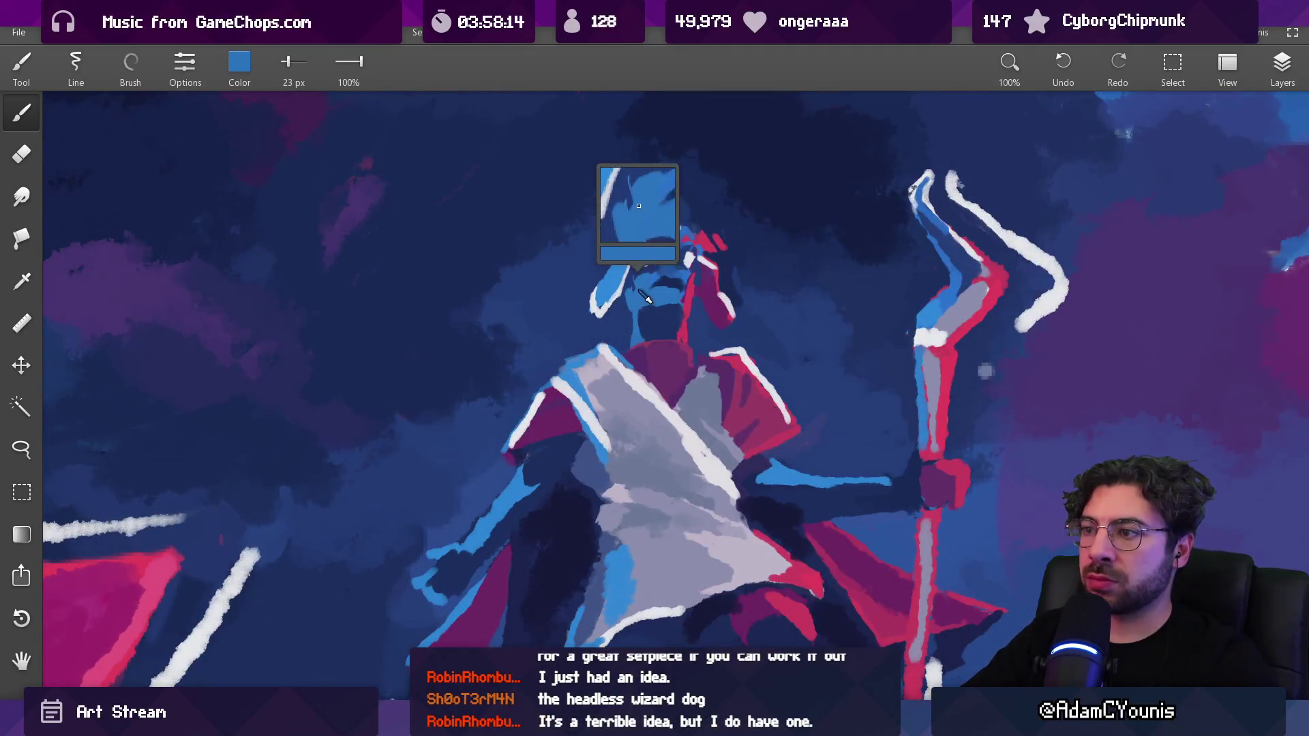
key("bracketleft")
key("bracketleft")
key("bracketleft")
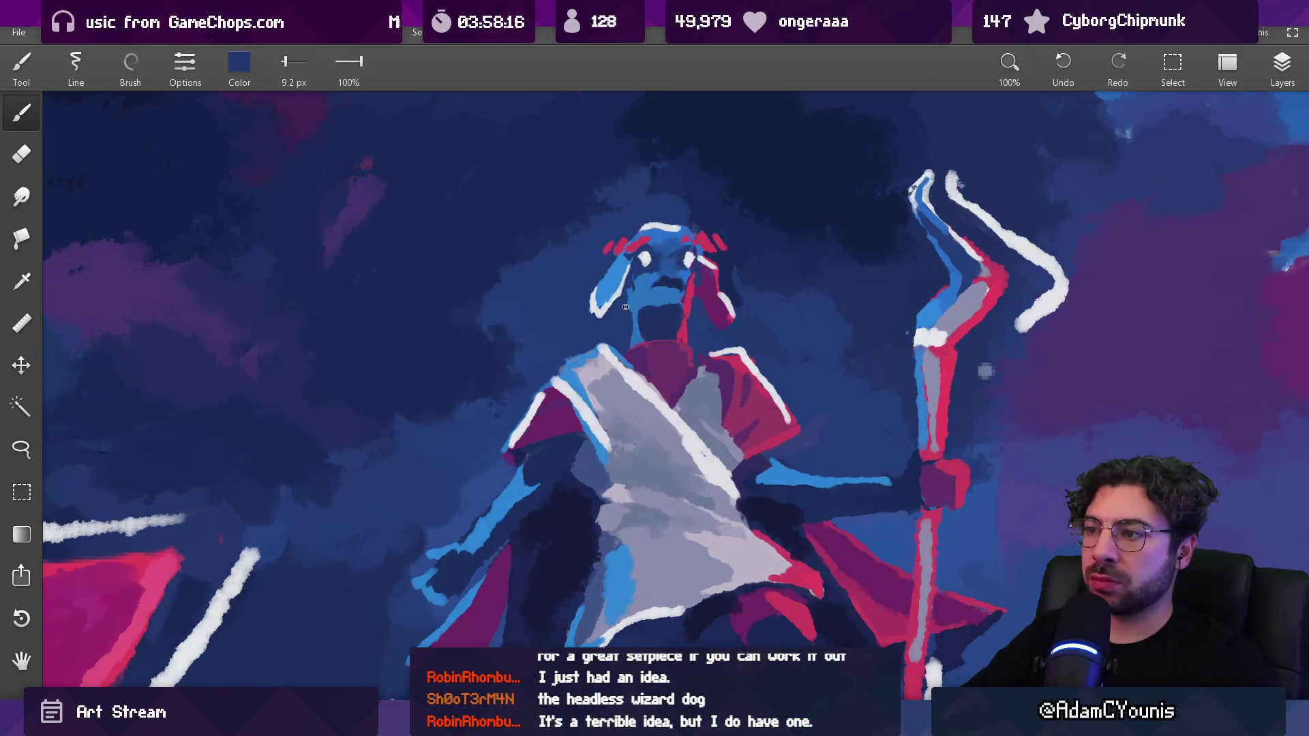
left_click_drag(663, 279, 665, 302)
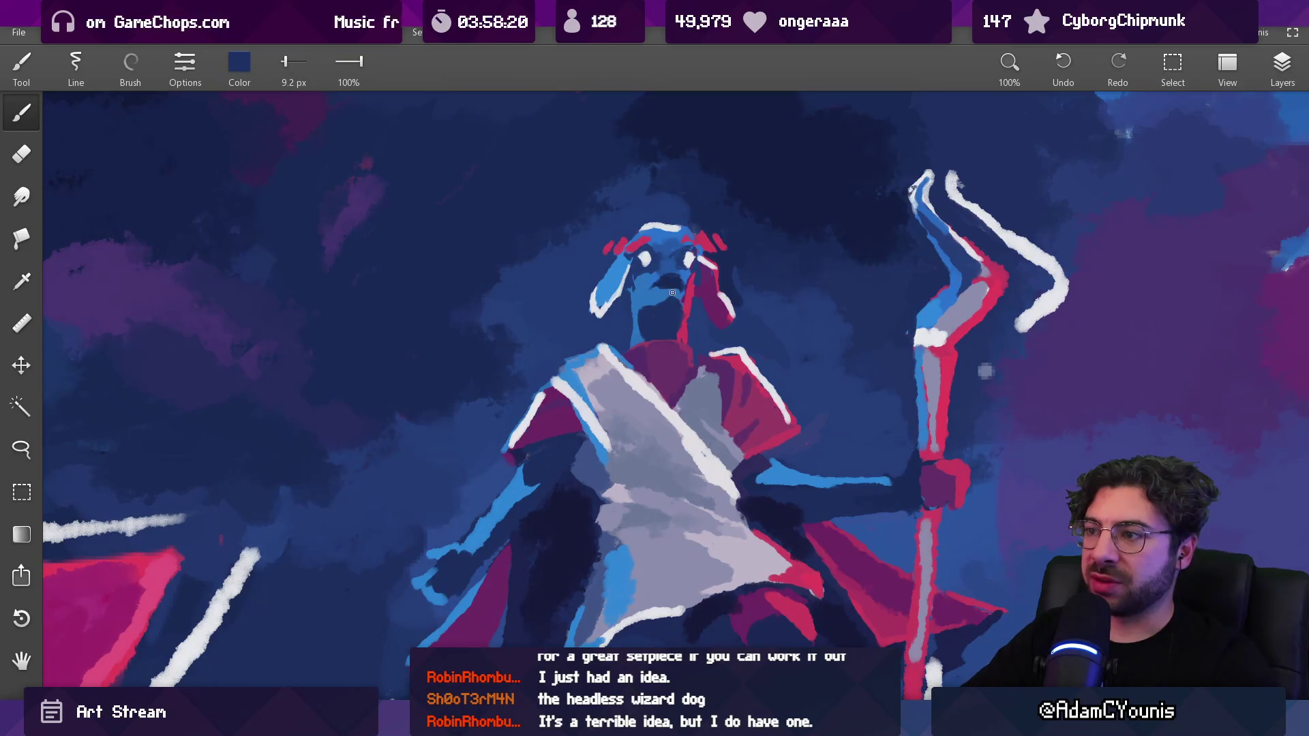
Resample blues and dark navy from the dog's head, bringing the brush down to 9.3 px
left_click(673, 292, "alt")
key("bracketright")
key("bracketright")
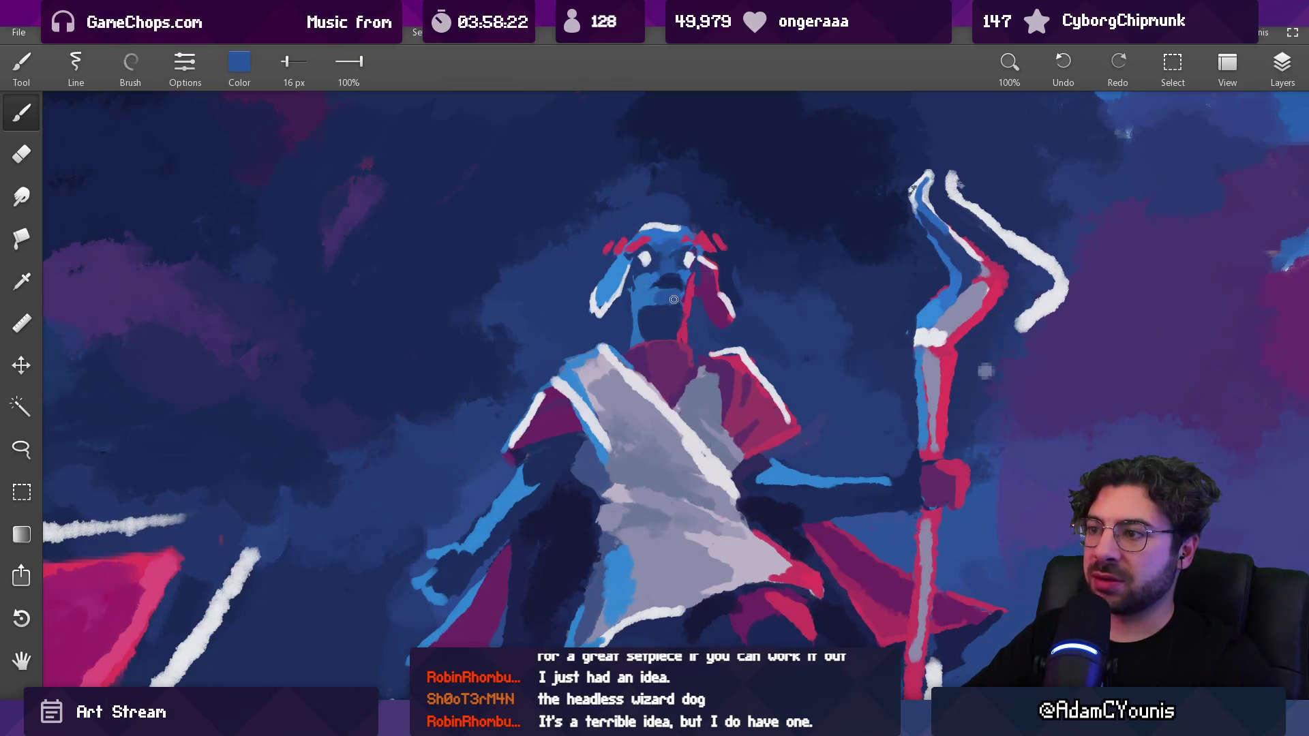
scroll(674, 300, "down", 5)
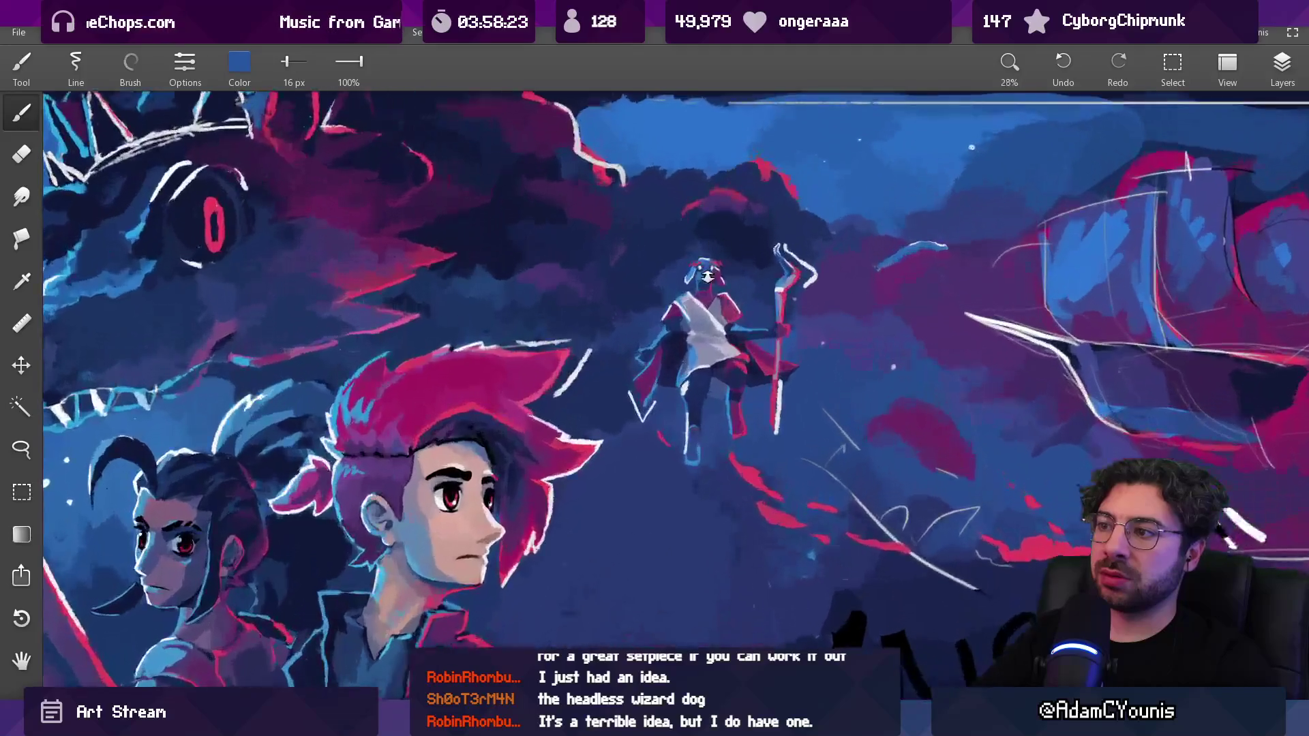
scroll(707, 276, "up", 7)
left_click(709, 293, "alt")
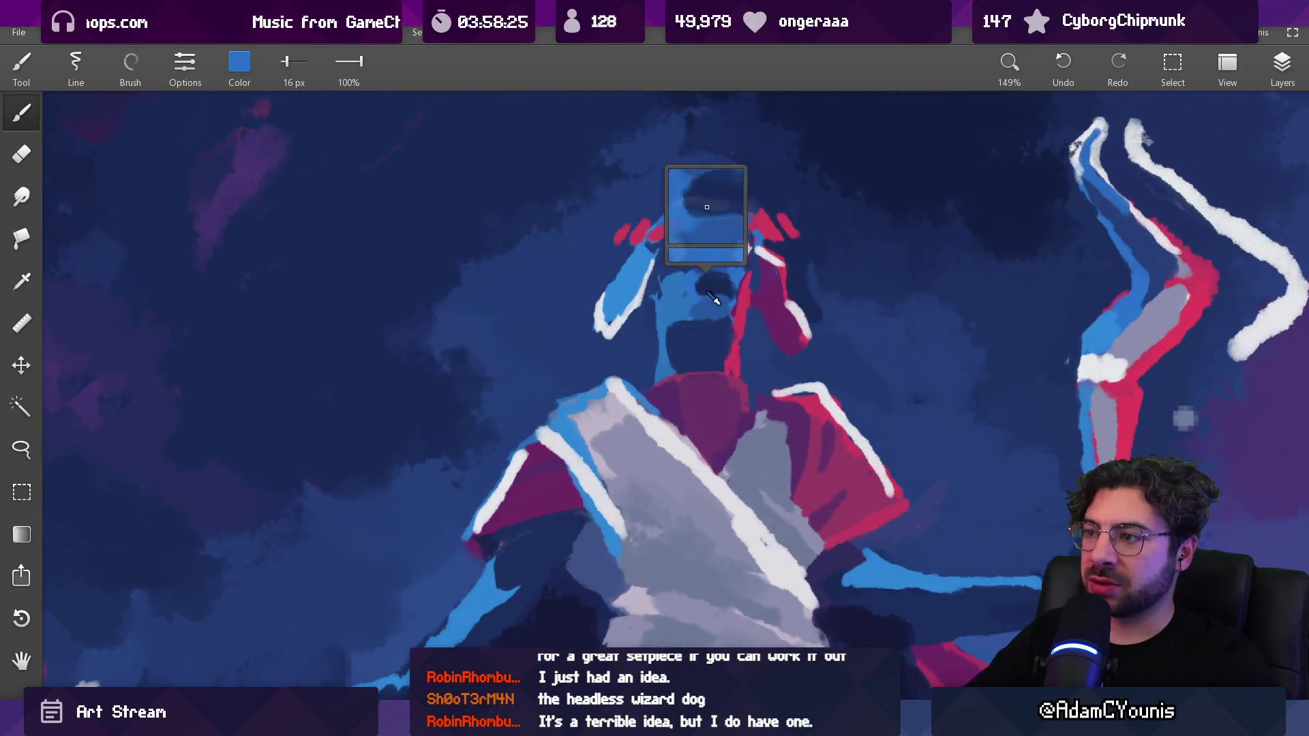
left_click(713, 294, "alt")
key("bracketleft")
key("bracketleft")
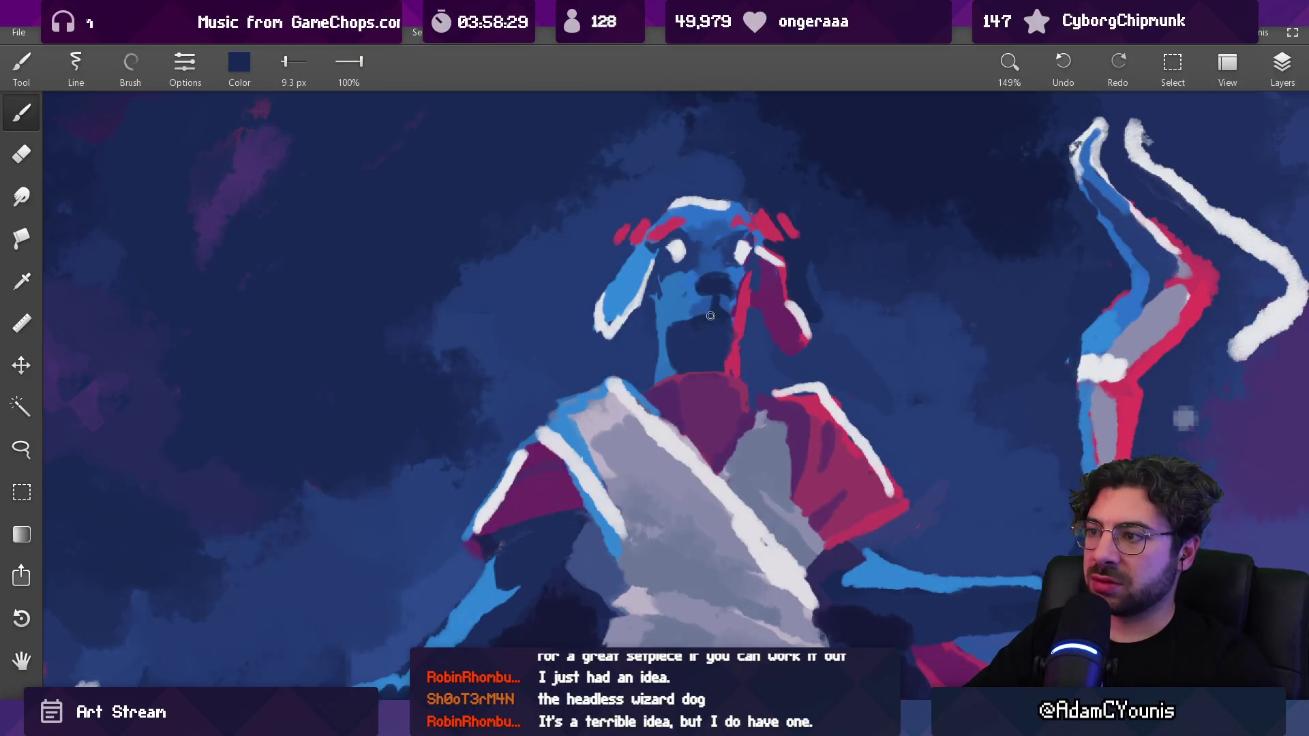
left_click(716, 315, "alt")
left_click(731, 310, "alt")
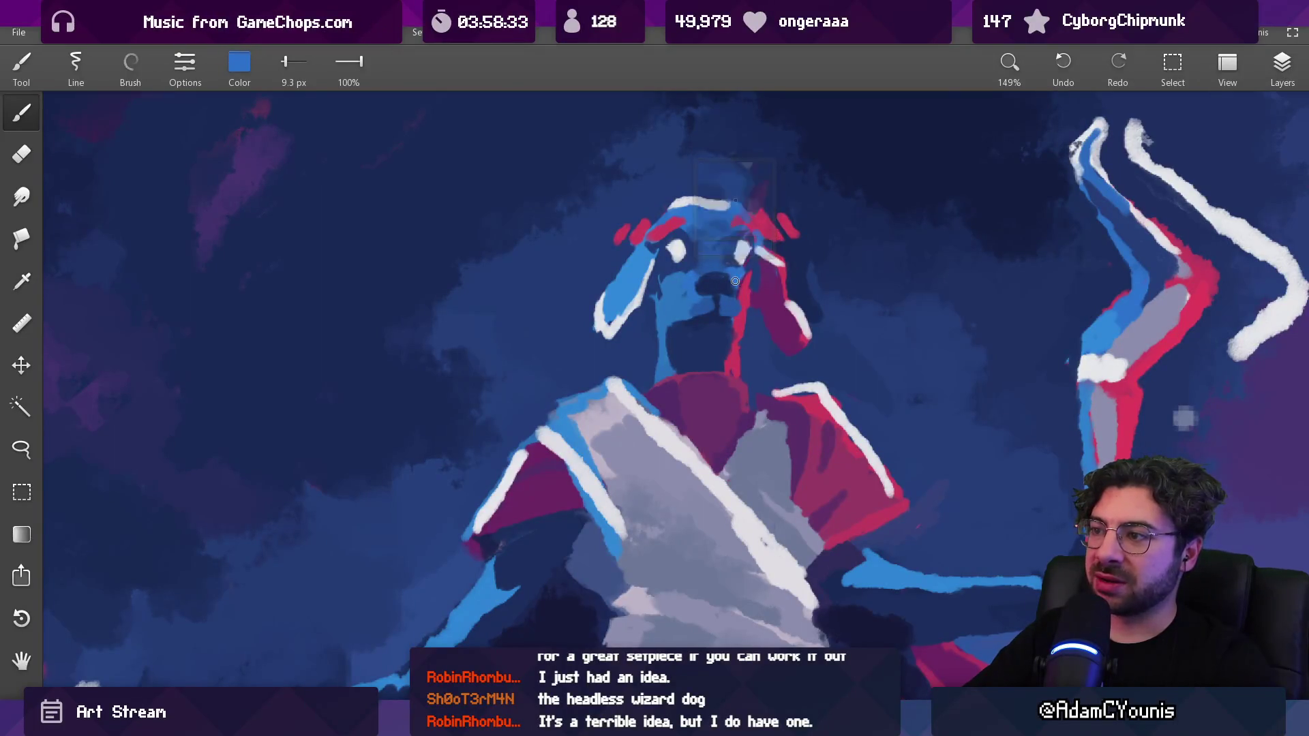
left_click(730, 274, "alt")
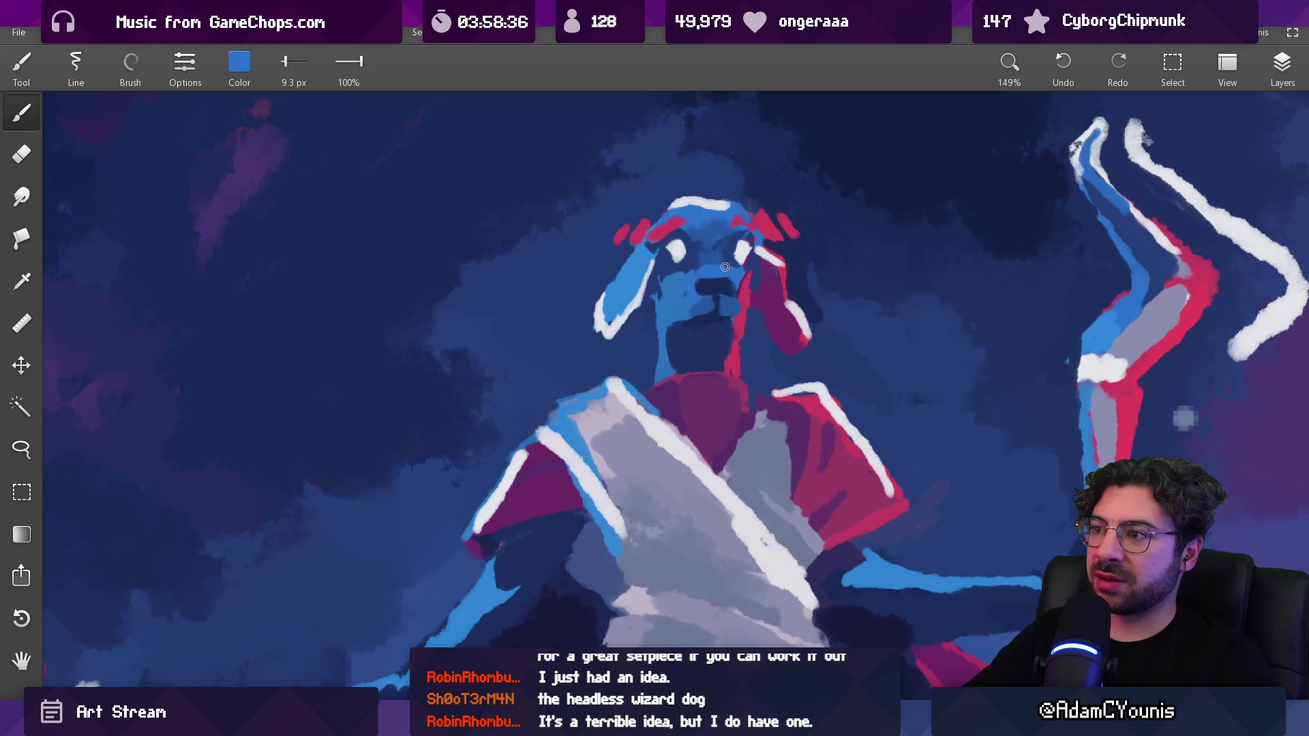
left_click(719, 274, "alt")
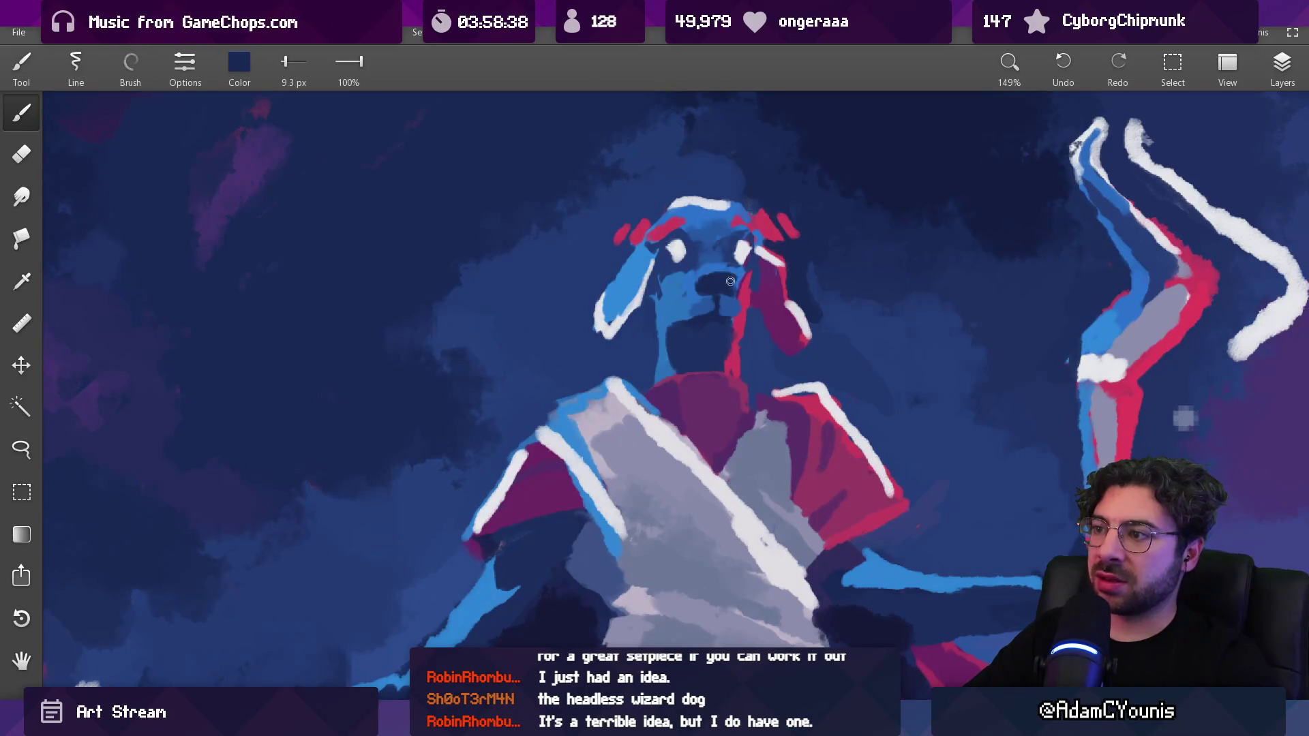
scroll(730, 281, "down", 10)
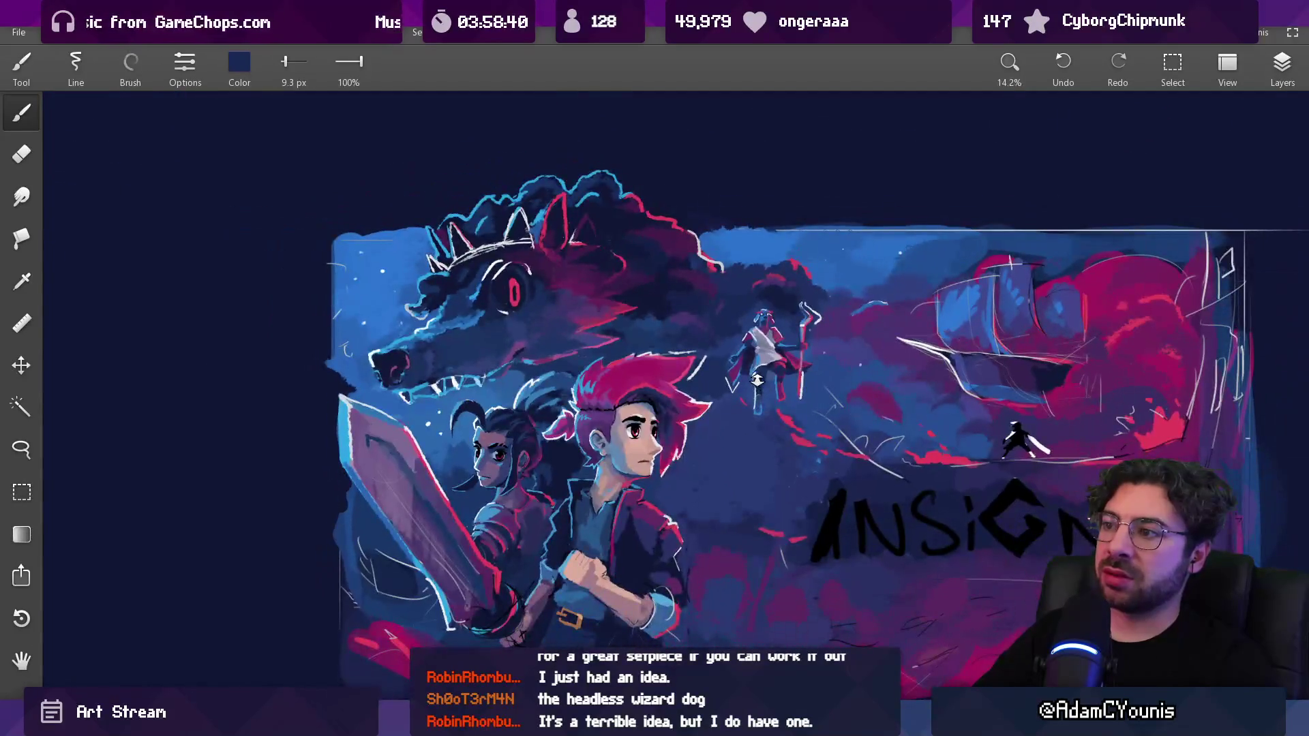
Sample the bright blue, dark navy and pink-red tones from the dog's face, neck and ear
scroll(781, 279, "up", 5)
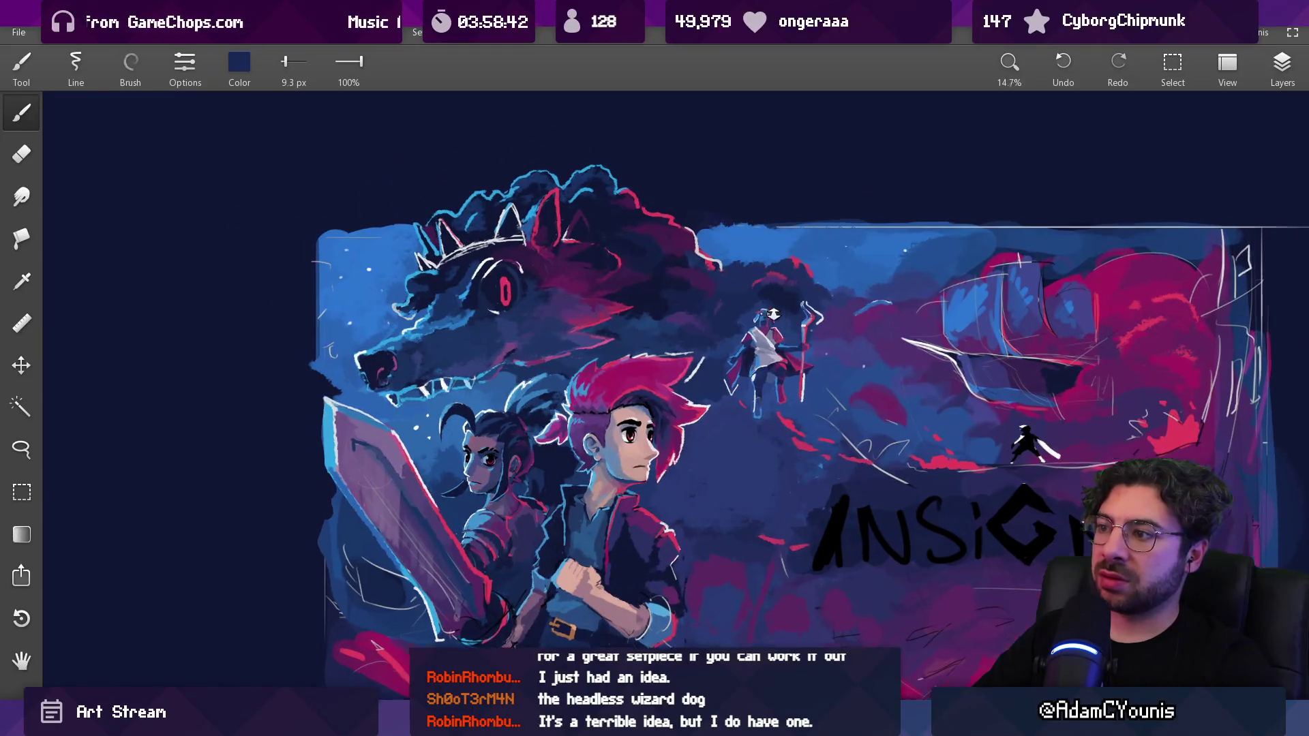
scroll(776, 218, "up", 4)
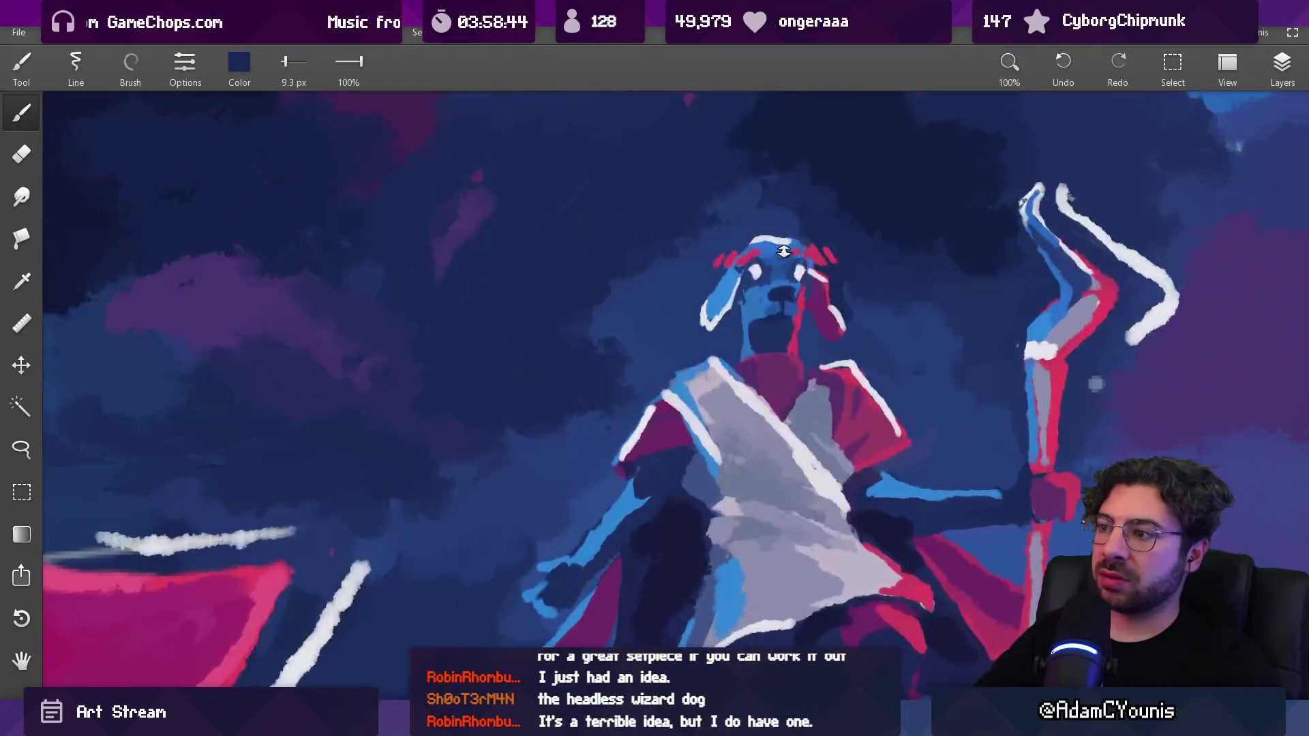
left_click(749, 310, "alt")
left_click(739, 351, "alt")
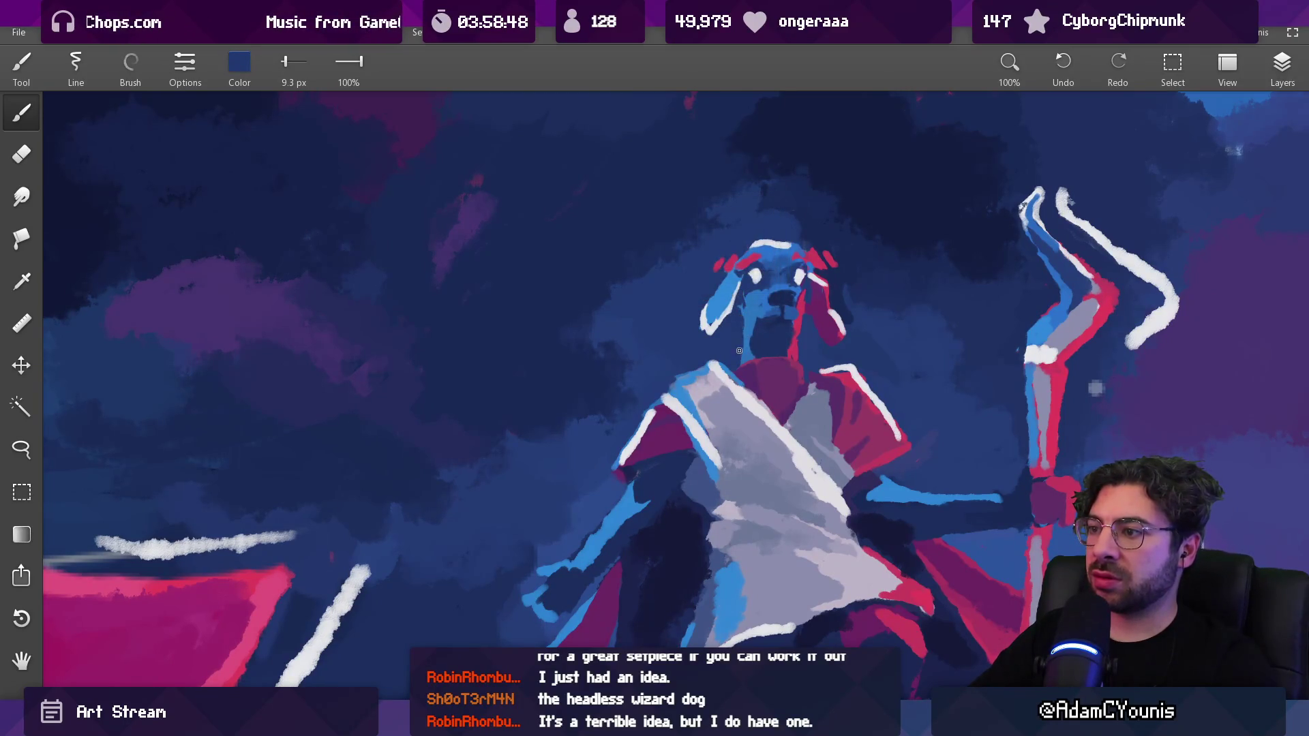
left_click(742, 330, "alt")
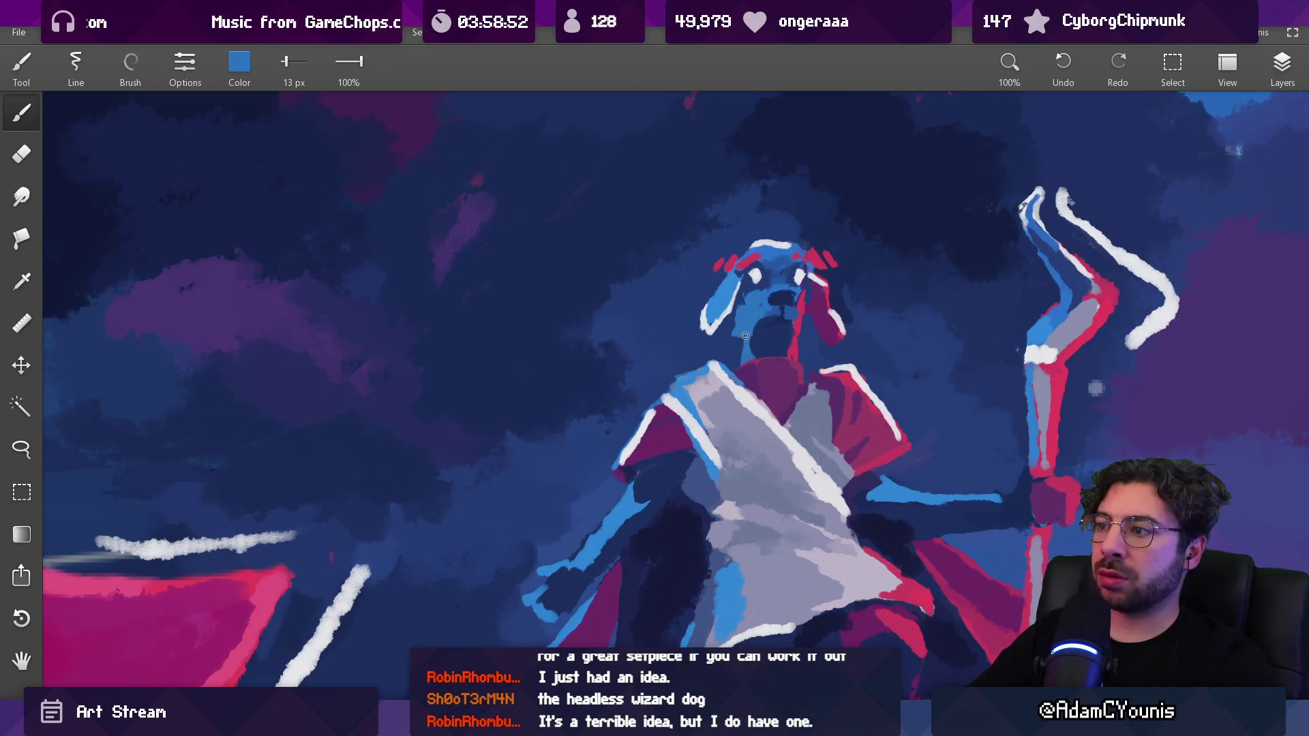
left_click(803, 324, "alt")
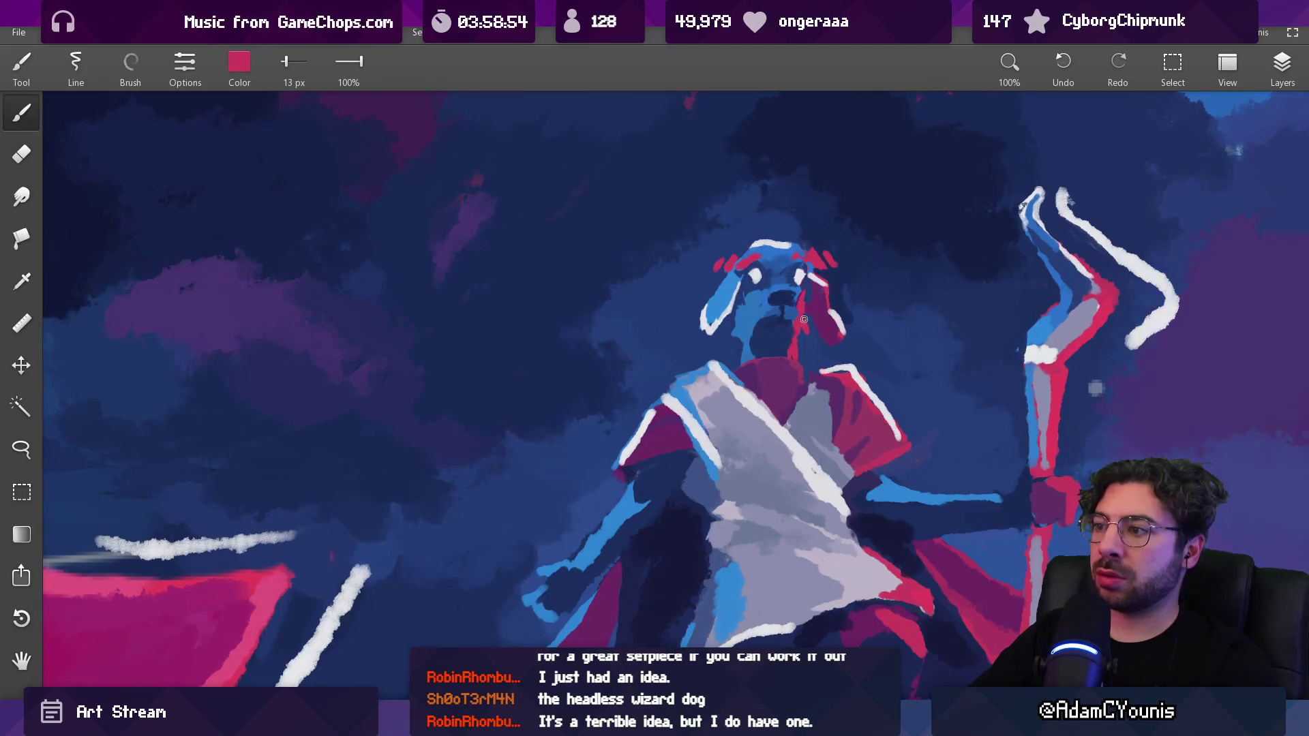
scroll(824, 295, "down", 5)
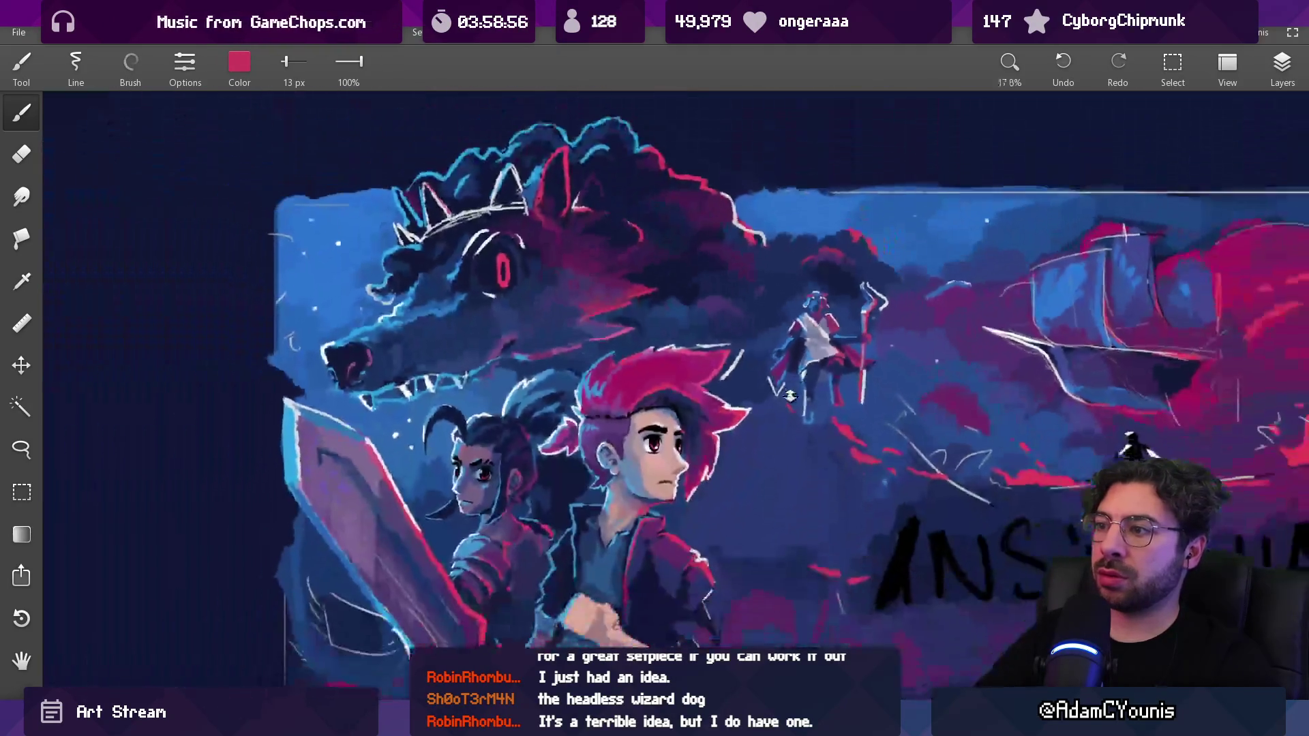
scroll(822, 255, "up", 3)
scroll(823, 255, "up", 4)
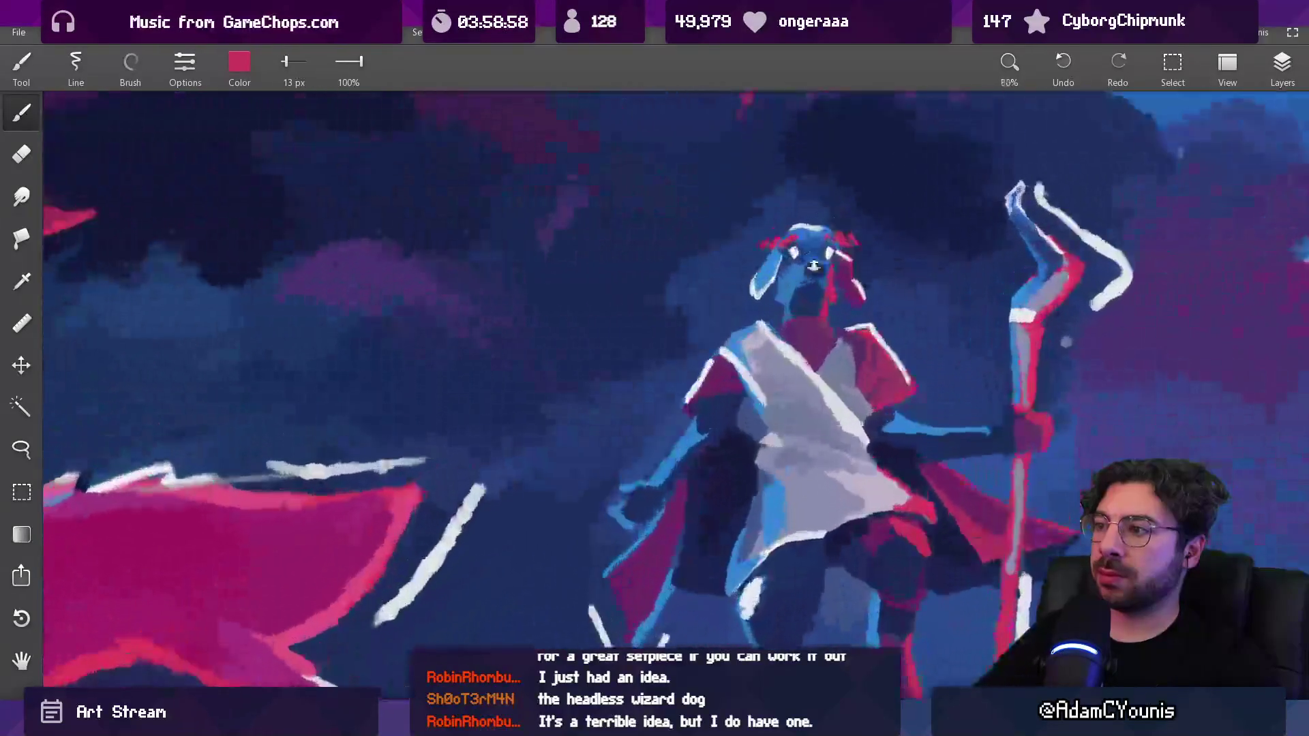
left_click(812, 285, "alt")
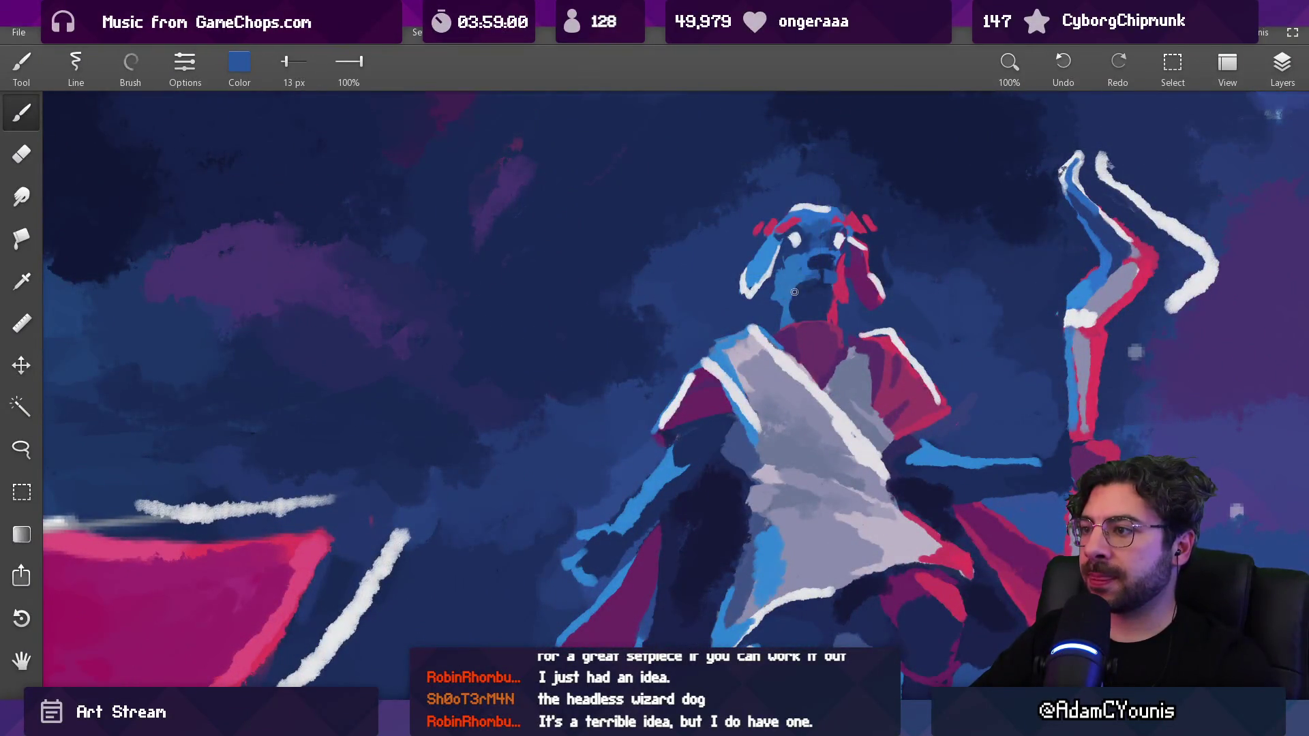
left_click(792, 295, "alt")
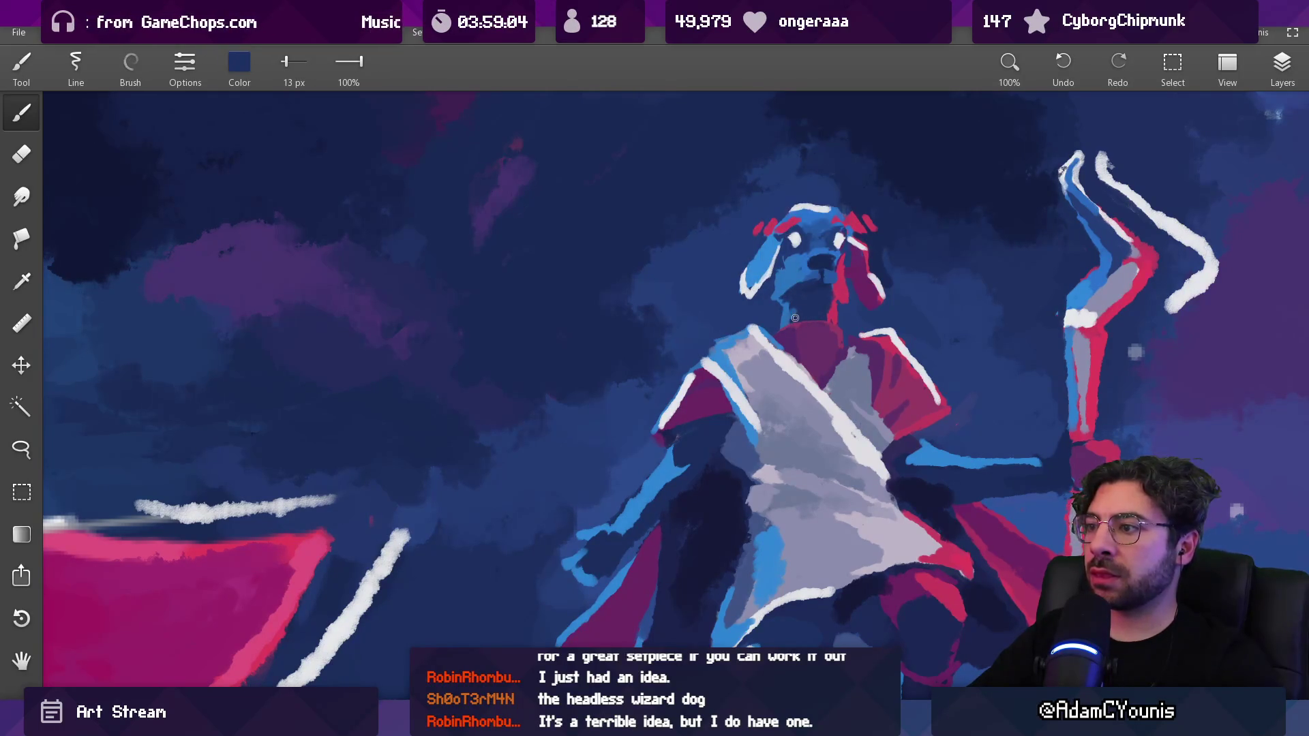
Pick the dog's light blue and dark navy from its head, briefly trying the lasso before returning to the brush
scroll(795, 318, "down", 10)
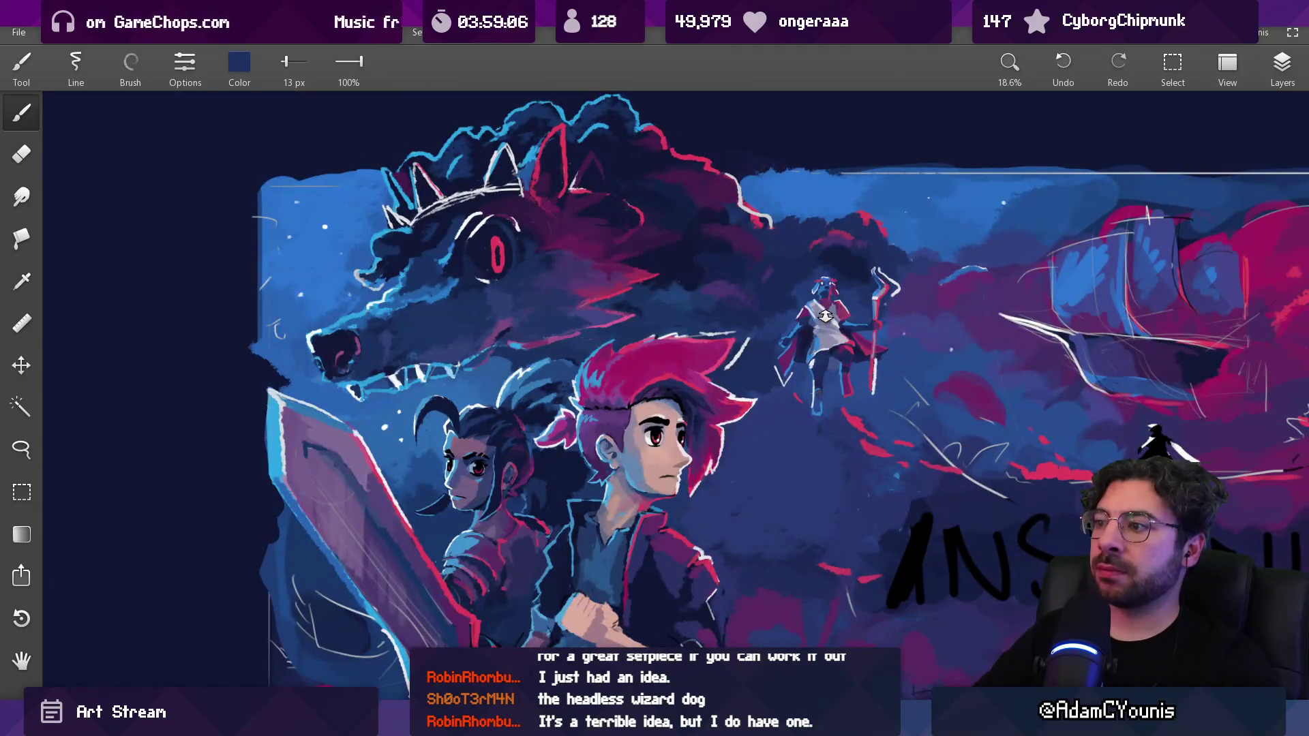
scroll(825, 315, "up", 10)
left_click(785, 295, "alt")
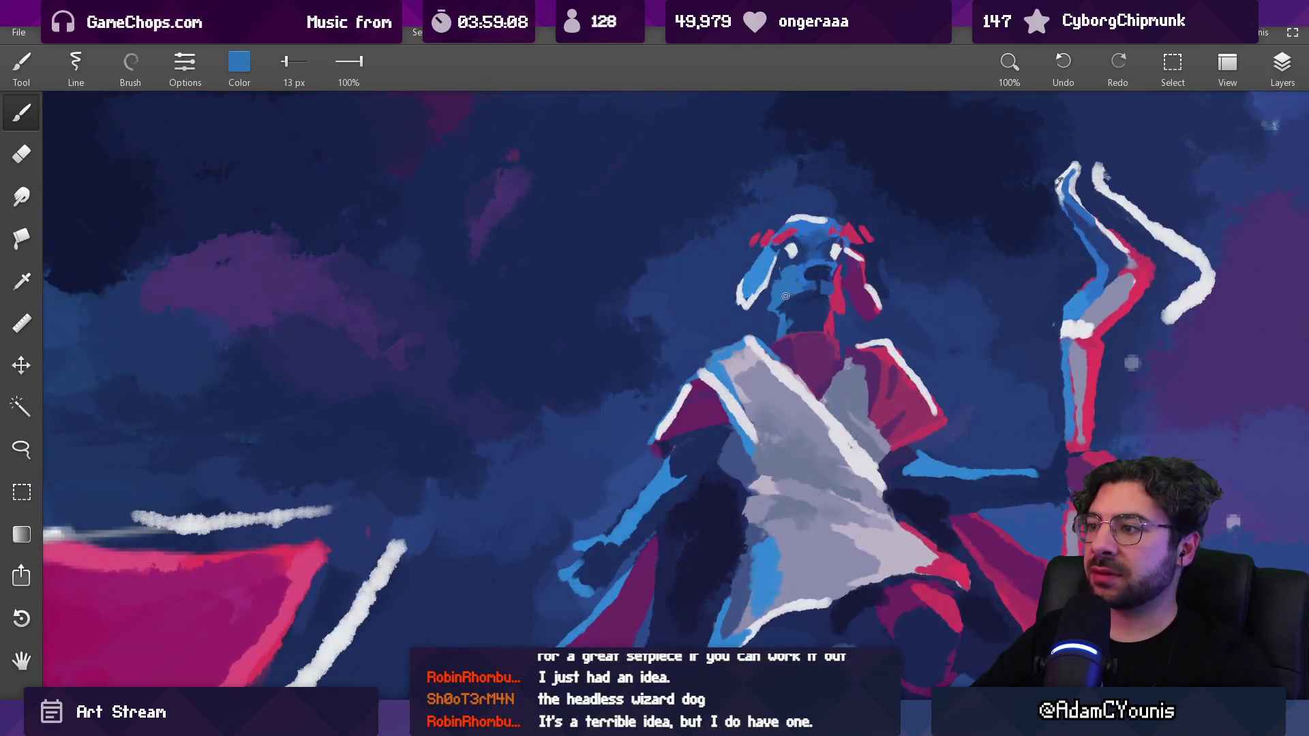
left_click(788, 253, "alt")
left_click(799, 240, "alt")
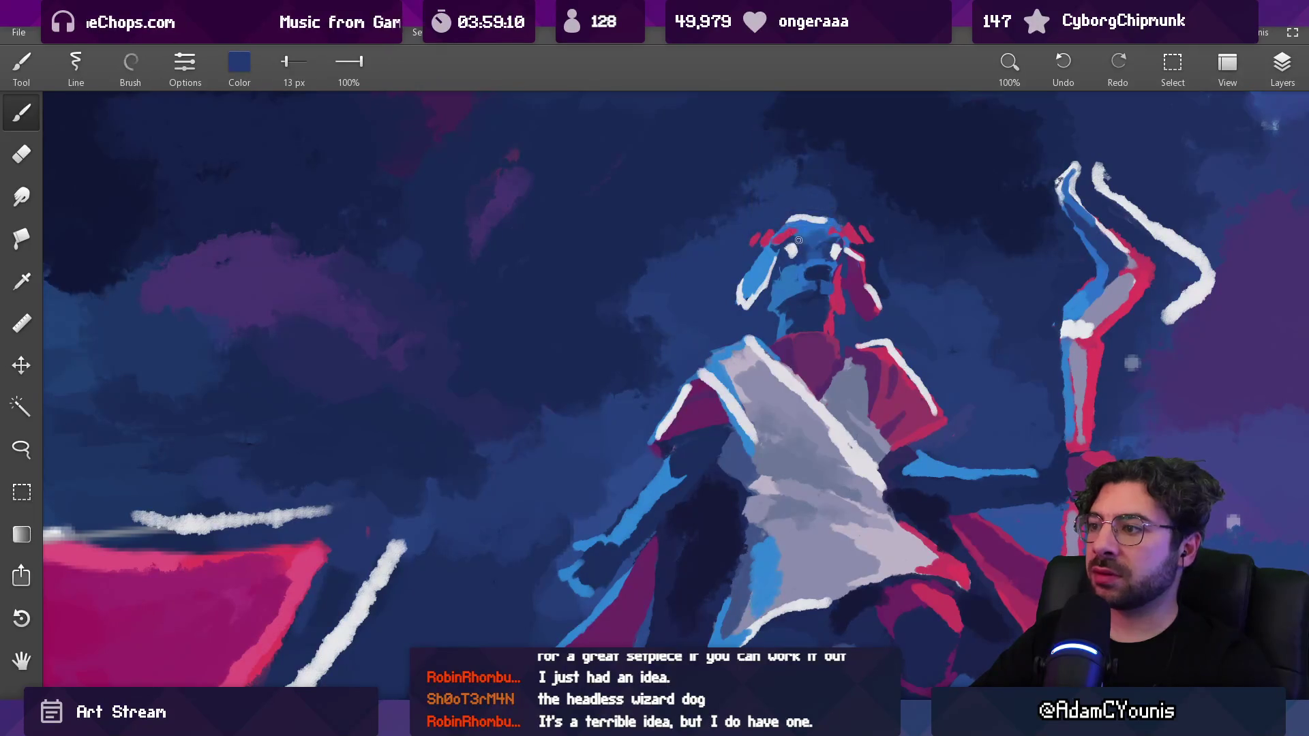
key("l")
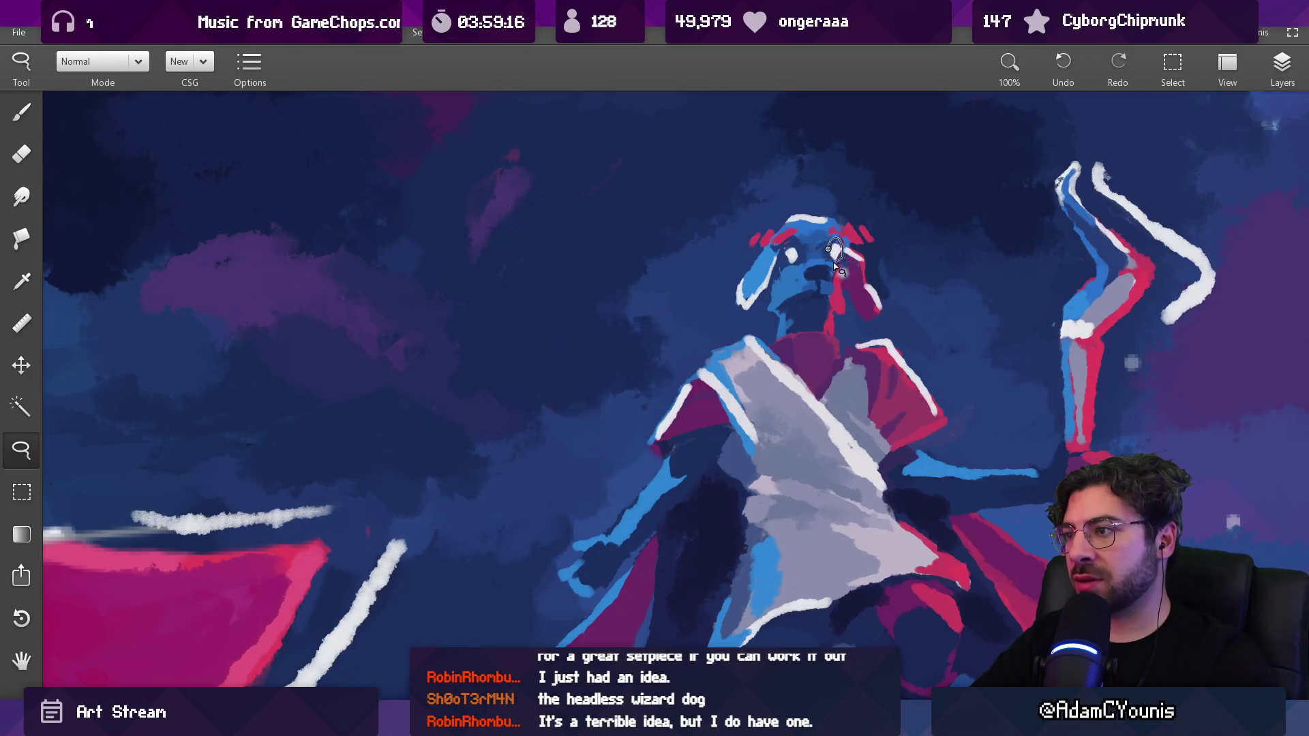
scroll(835, 263, "up", 5)
key("b")
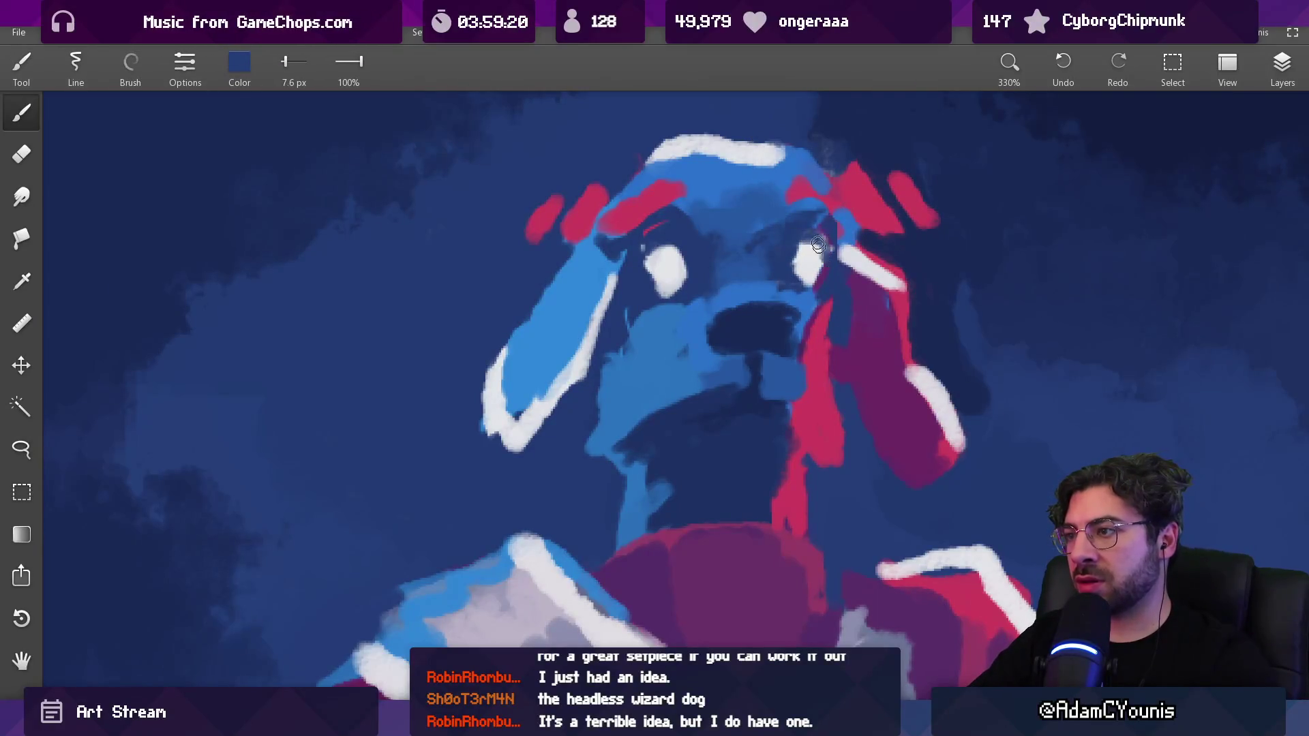
Sample the white highlight and the surrounding blues around the dog's eyes and head
left_click(803, 269, "alt")
left_click(793, 286, "alt")
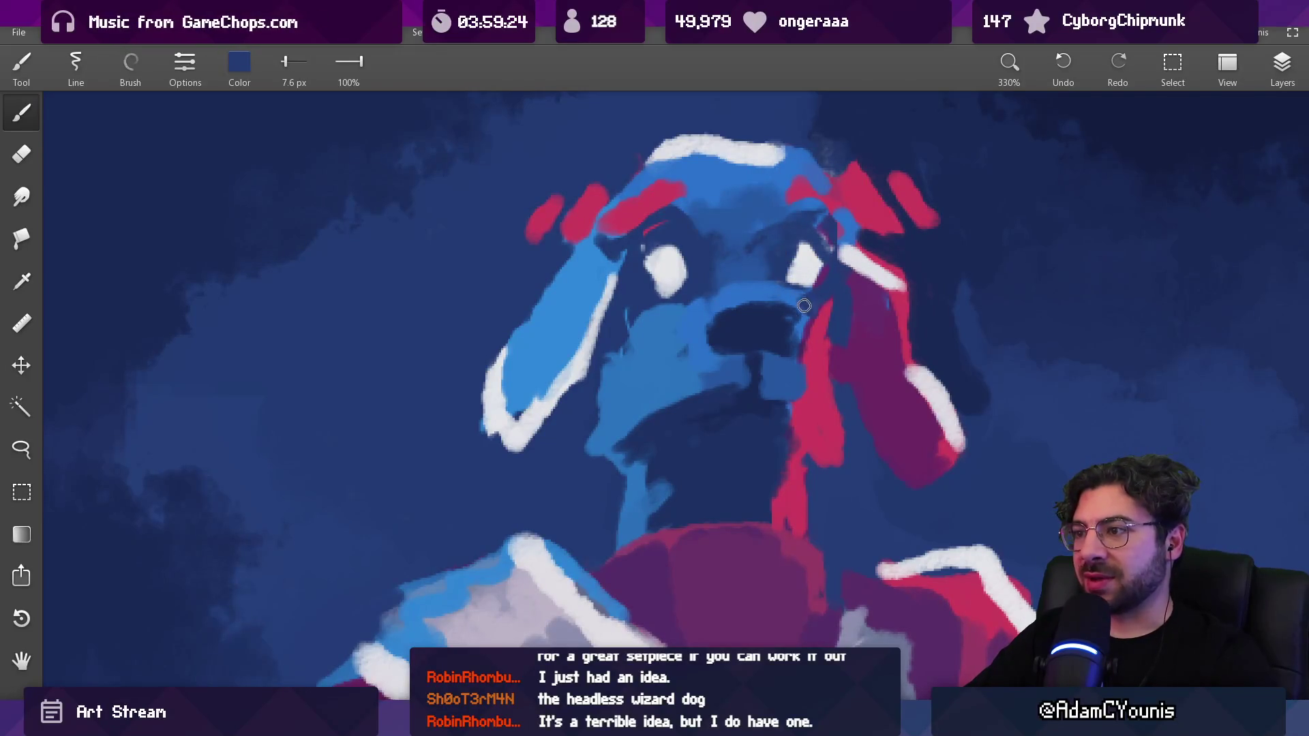
left_click(705, 266, "alt")
left_click(815, 266, "alt")
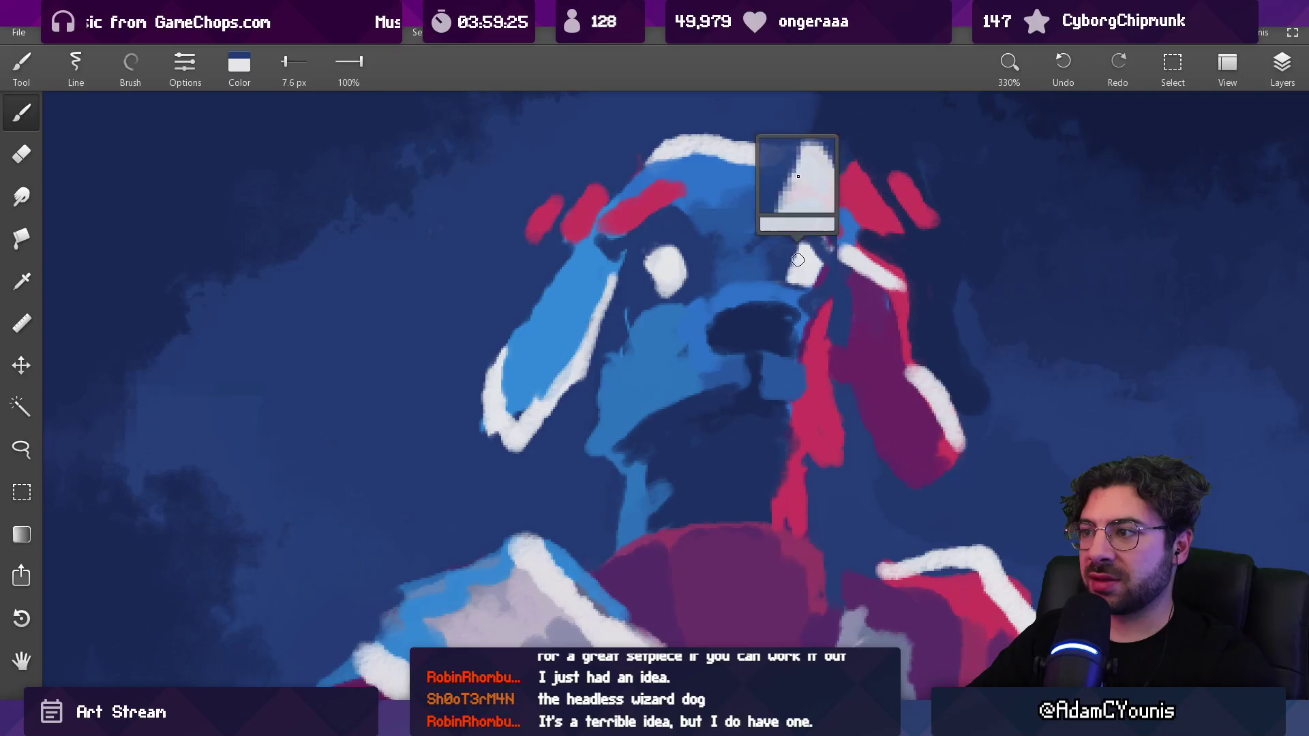
scroll(848, 237, "down", 10)
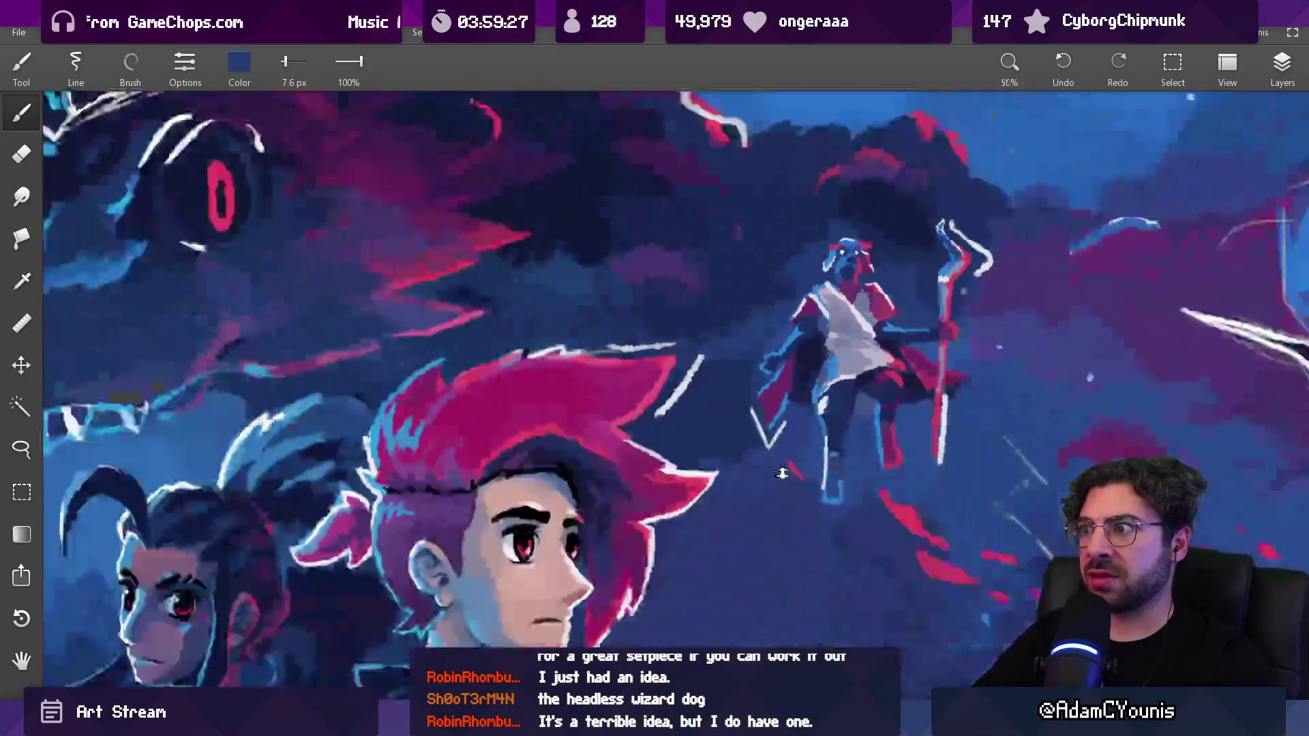
scroll(891, 283, "up", 7)
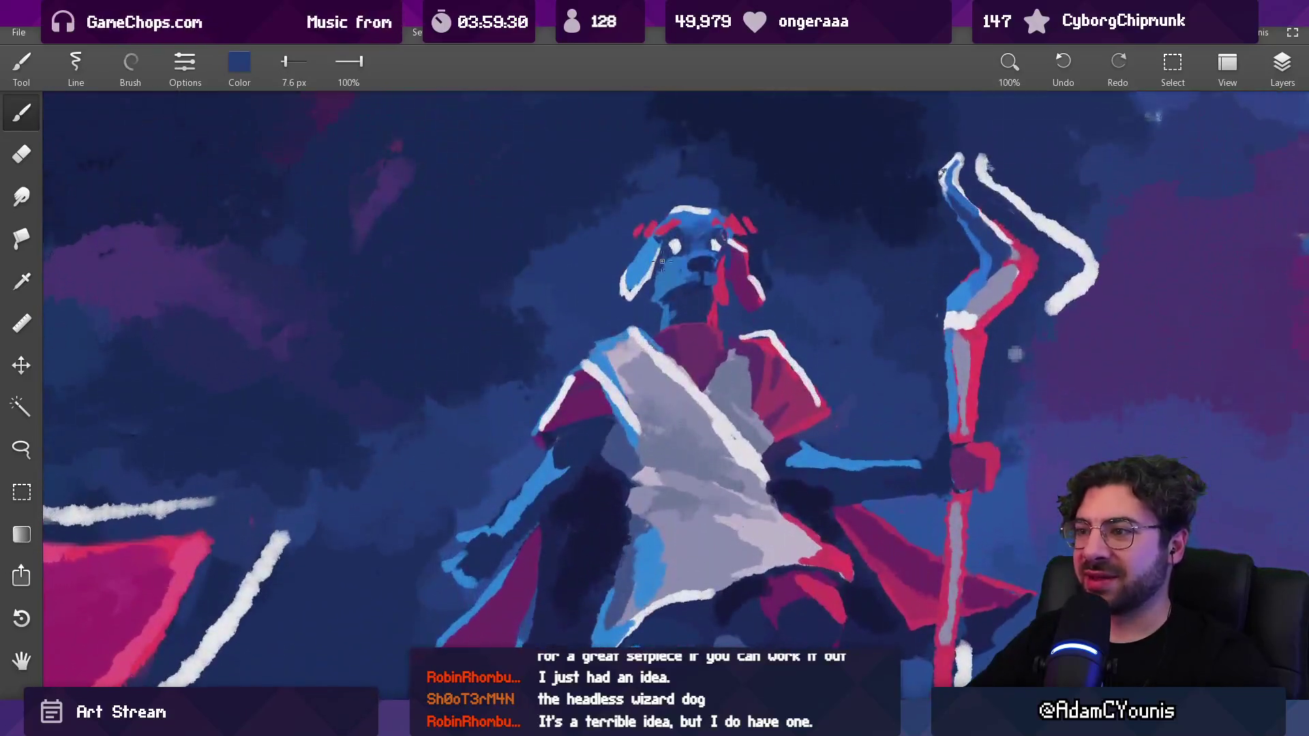
left_click(671, 288, "alt")
left_click(671, 281, "alt")
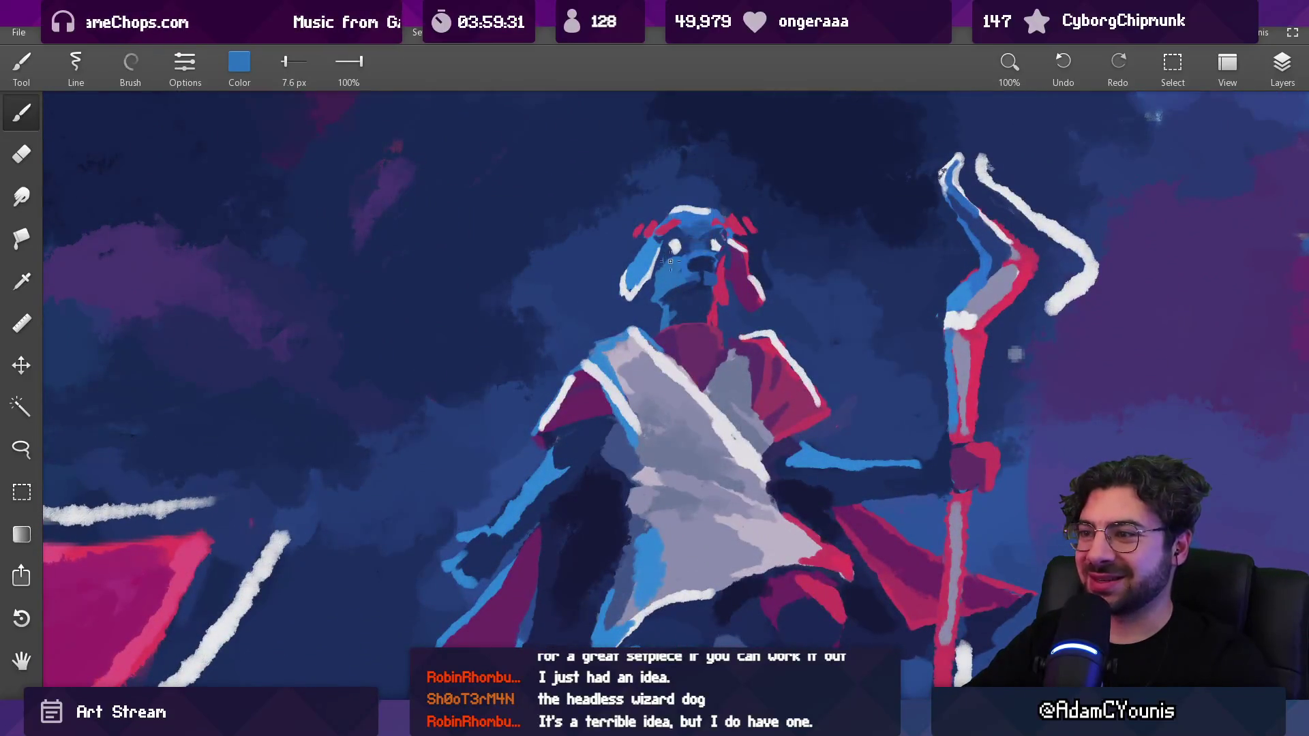
left_click(673, 247, "alt")
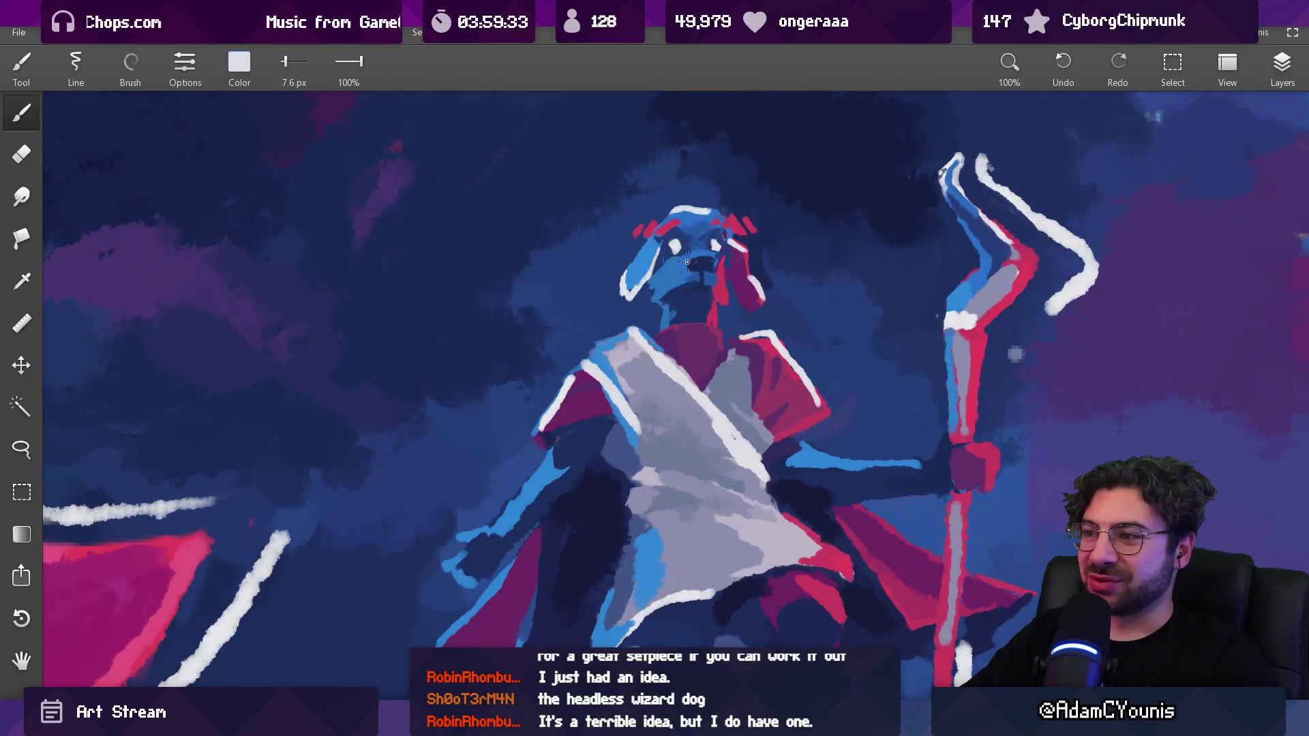
left_click(717, 262, "alt")
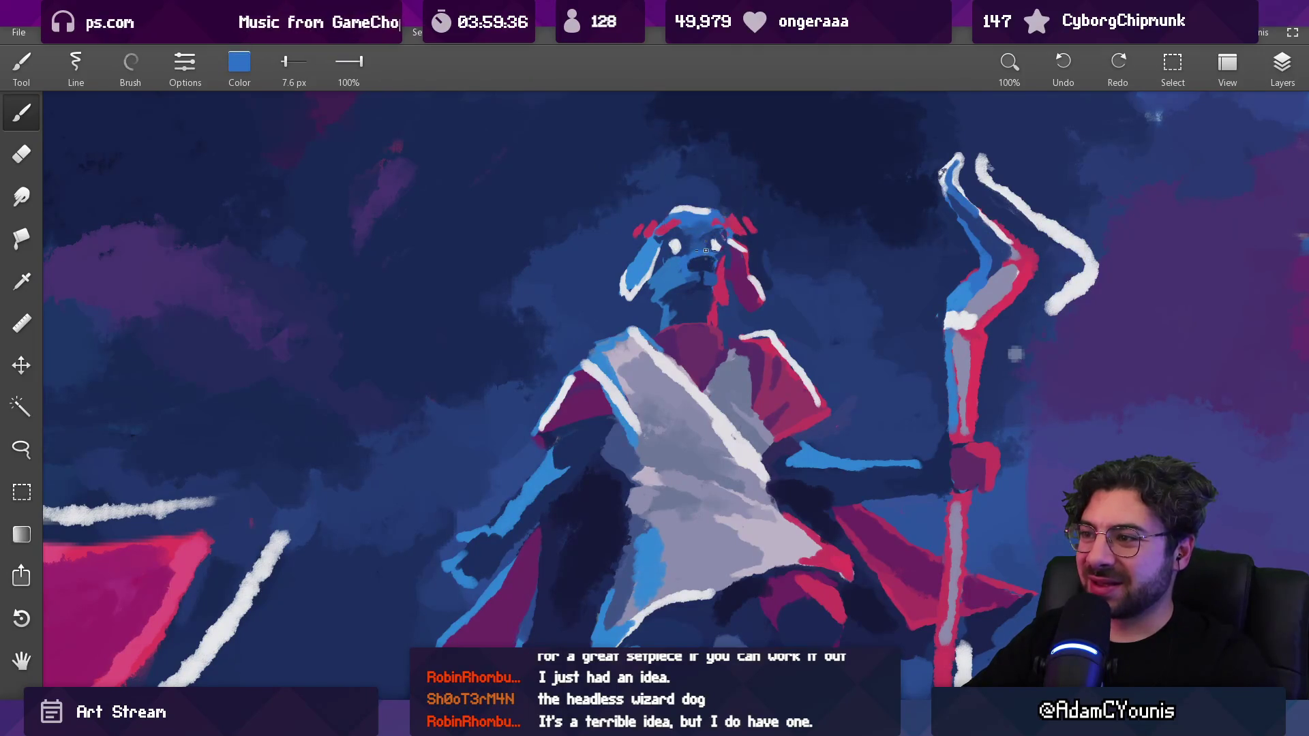
left_click(710, 253, "alt")
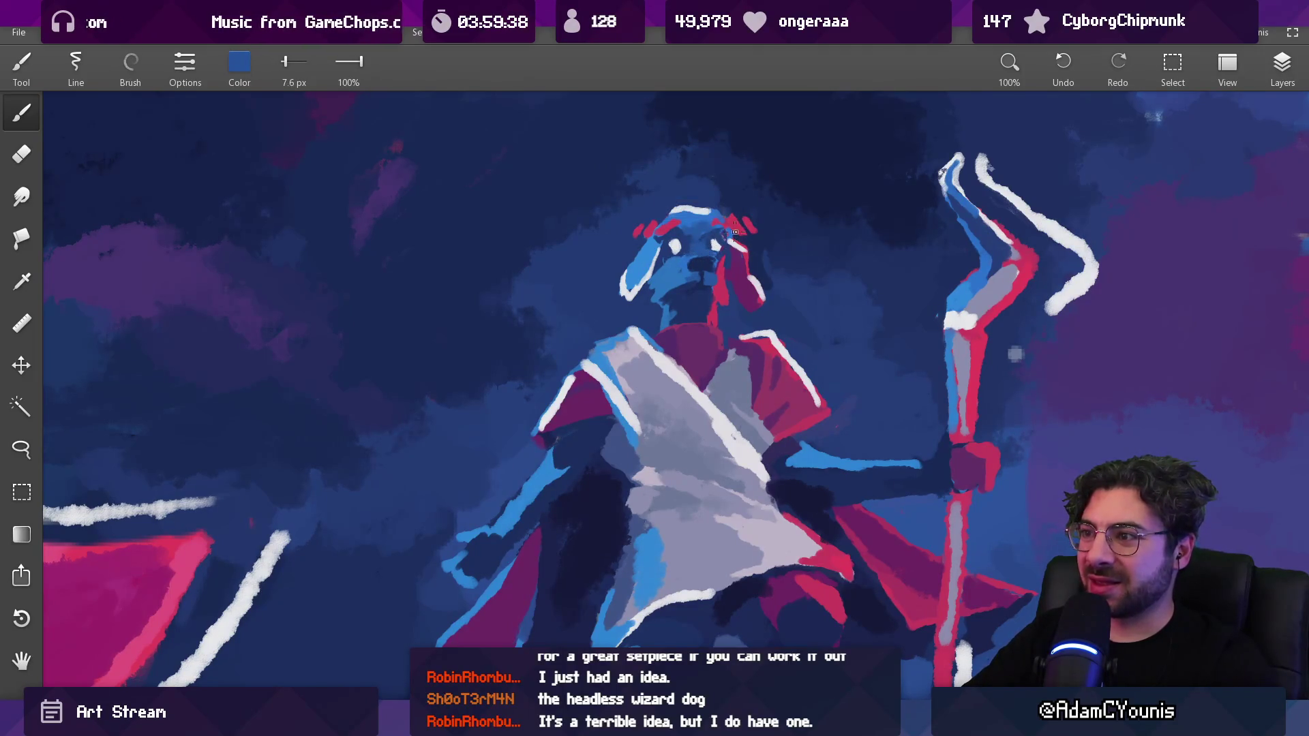
Paint dark blue over the head's white highlight at 23 px, undo once, set the brush to 19 px and fit the view
key("bracketright")
key("bracketright")
key("bracketright")
left_click_drag(677, 209, 671, 215)
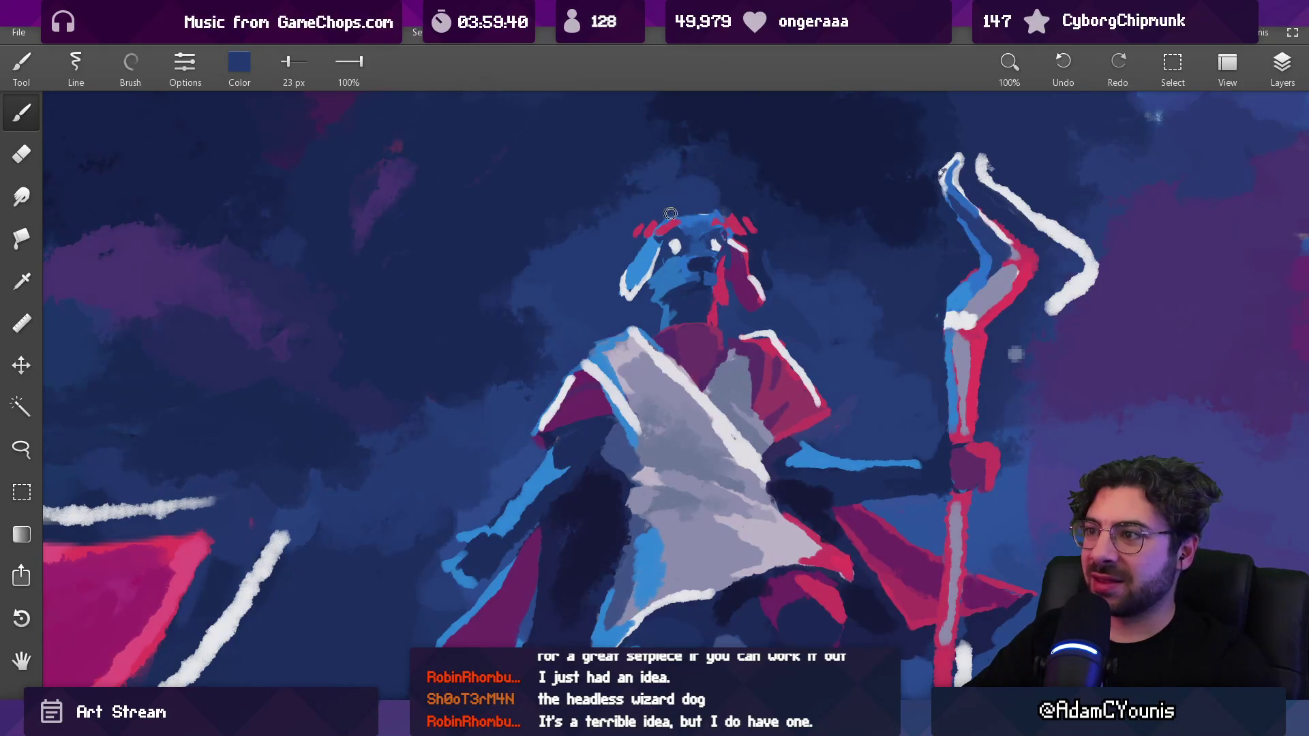
left_click(672, 256, "alt")
key("bracketright")
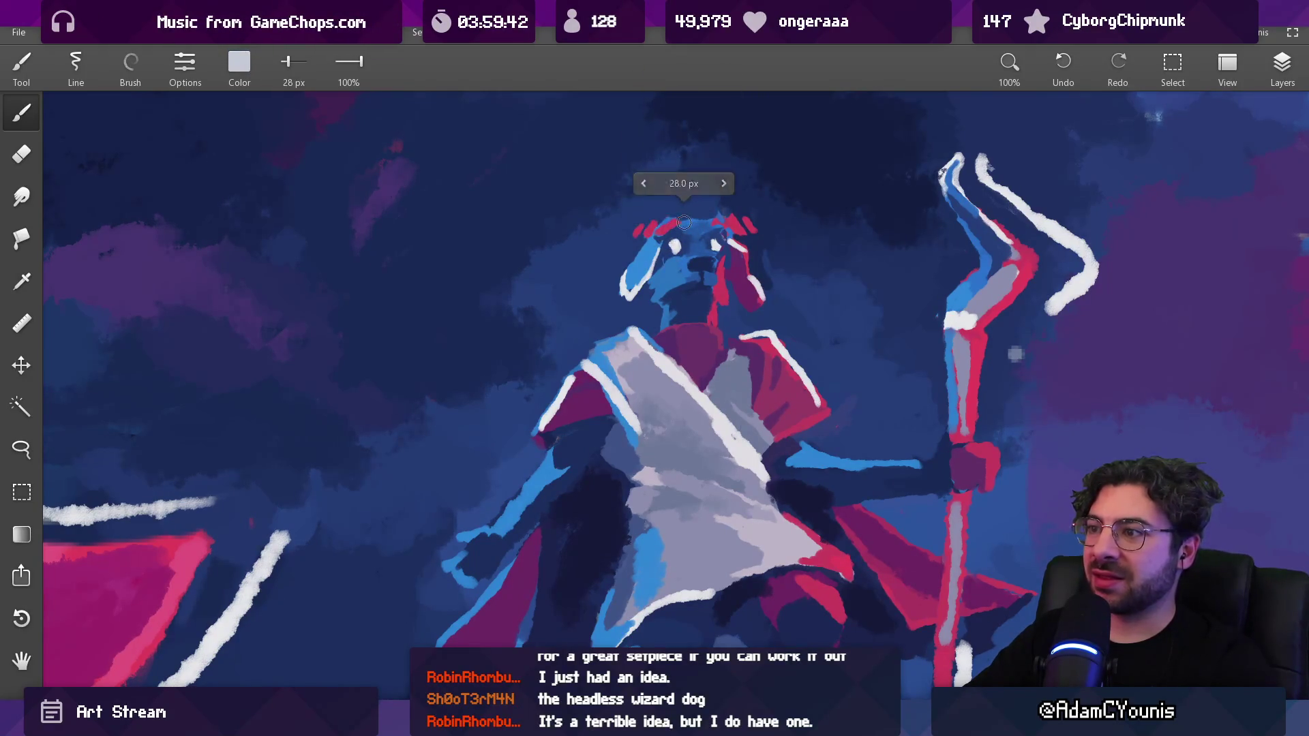
key("ctrl+z")
key("bracketleft")
key("bracketleft")
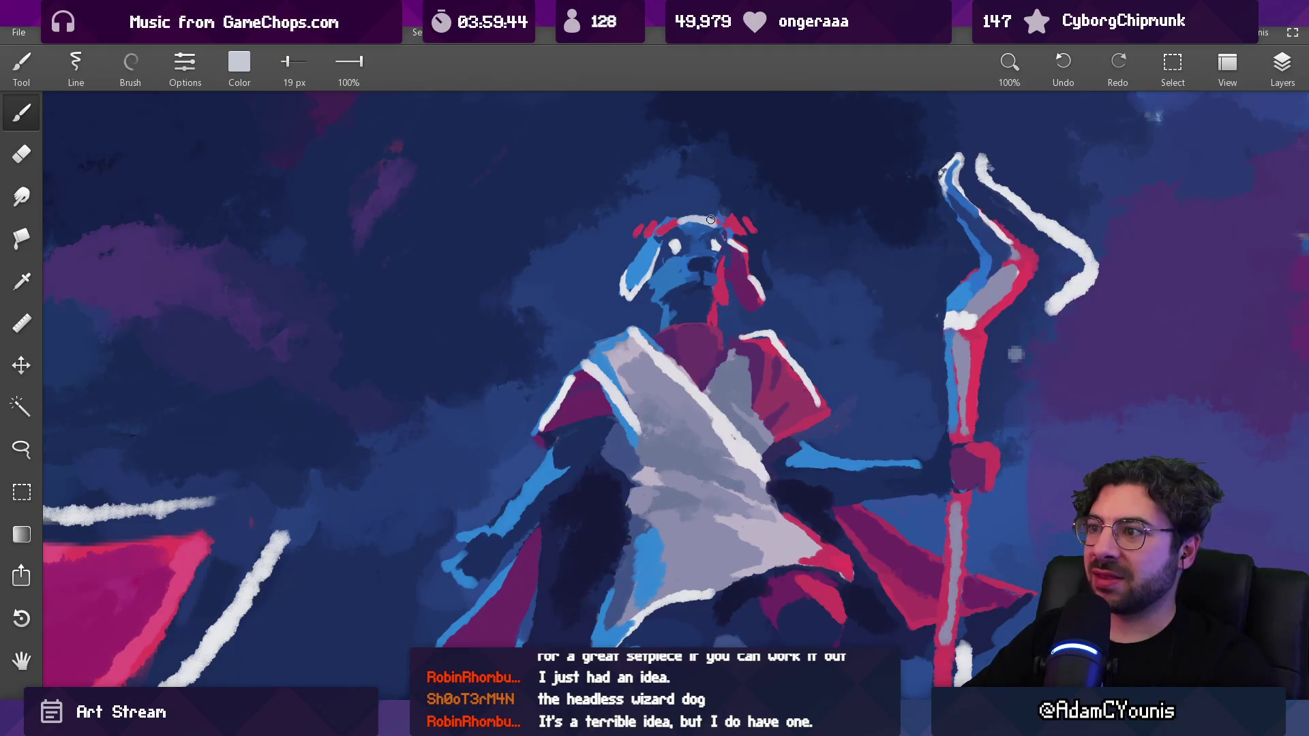
key("ctrl+0")
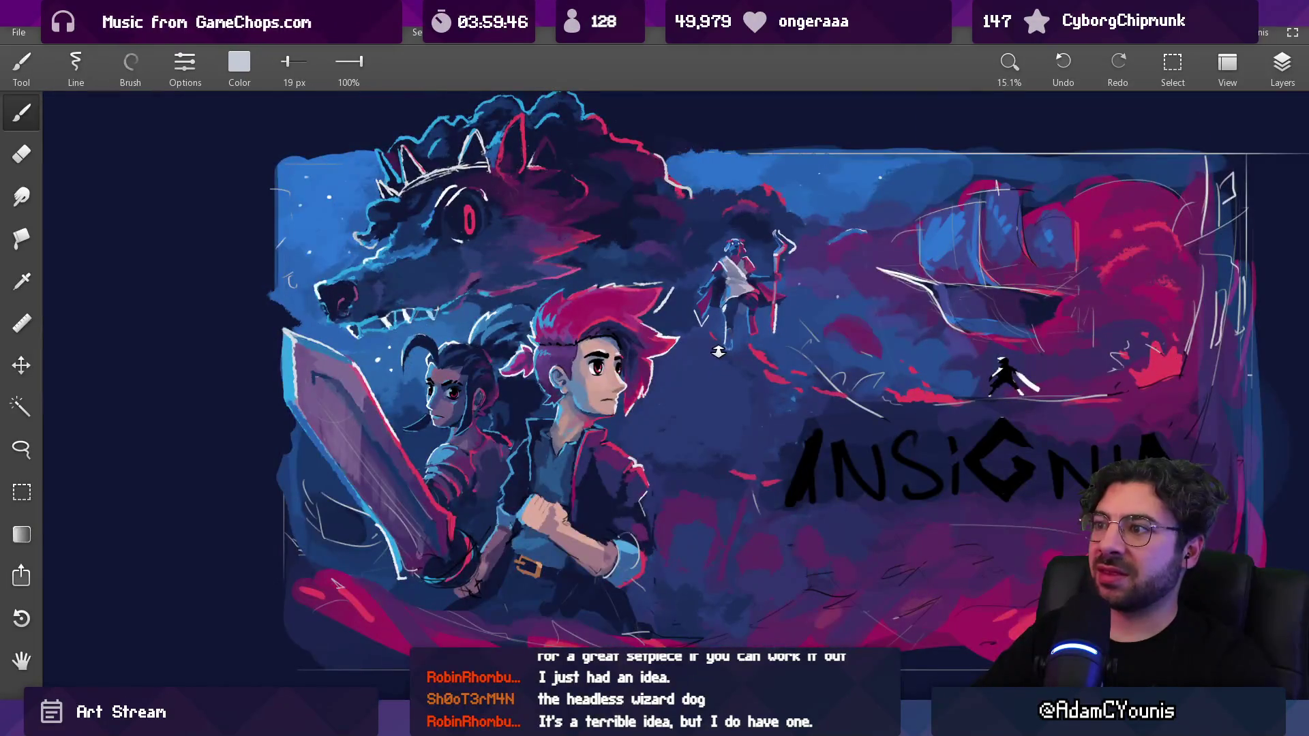
Lasso the dog's snout, nudge it slightly, then drop the selection and return to the brush
scroll(746, 276, "up", 10)
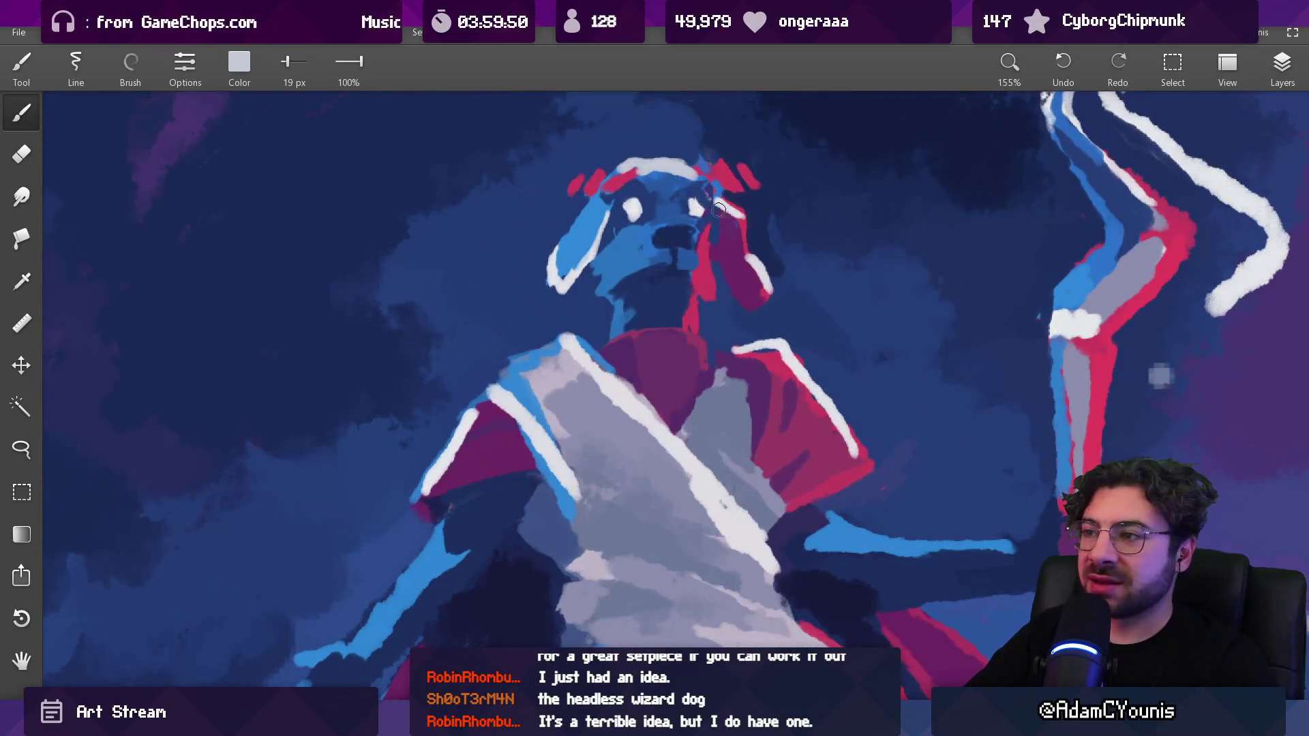
key("l")
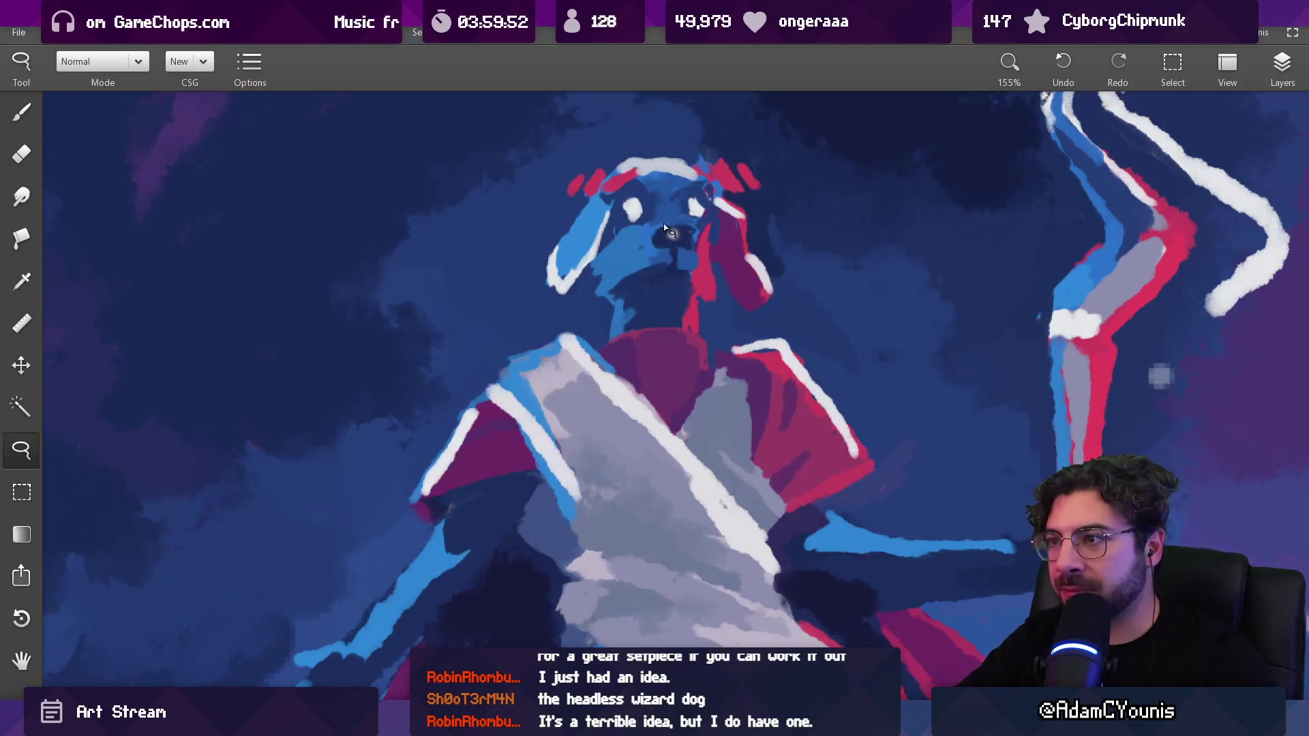
mouse_move(668, 218)
left_mouse_down()
mouse_move(633, 228)
mouse_move(694, 279)
mouse_move(713, 235)
mouse_move(668, 218)
mouse_move(675, 253)
mouse_move(699, 212)
mouse_move(727, 248)
mouse_move(728, 293)
mouse_move(720, 282)
mouse_move(702, 307)
mouse_move(693, 299)
left_mouse_up()
key("Escape")
key("b")
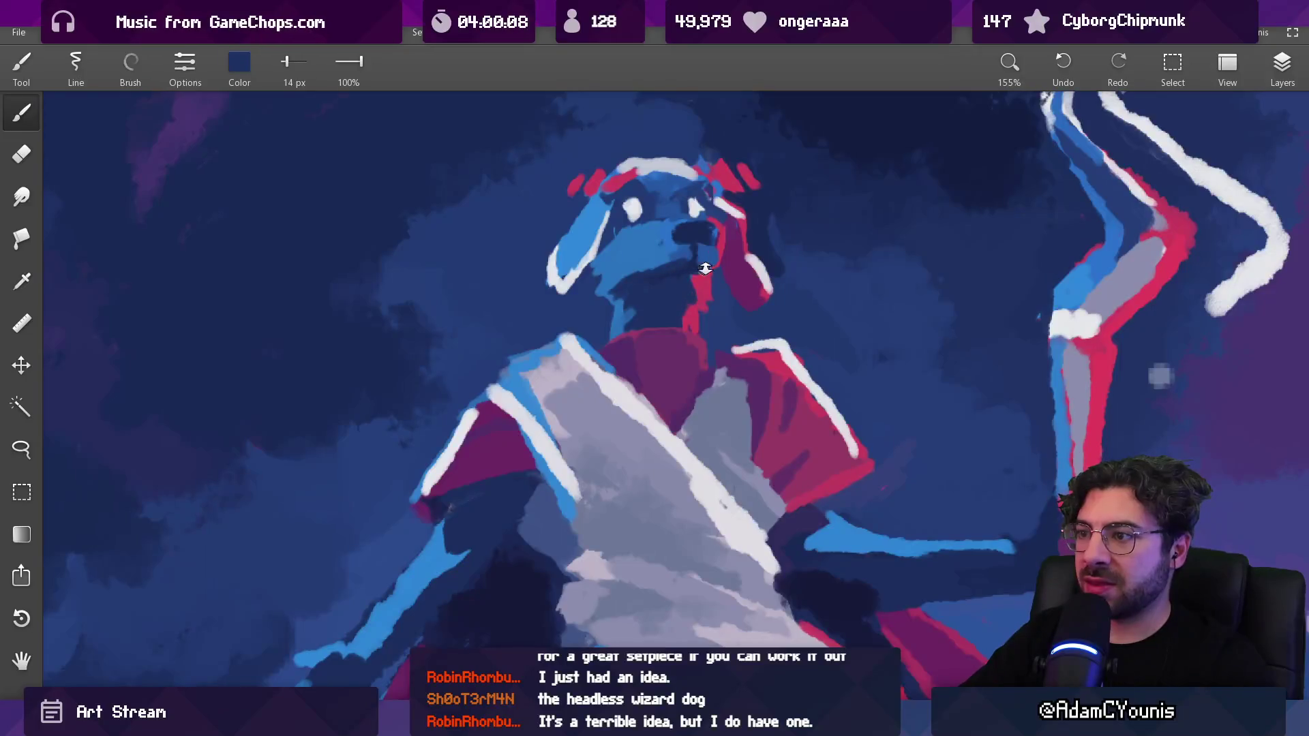
scroll(705, 268, "down", 10)
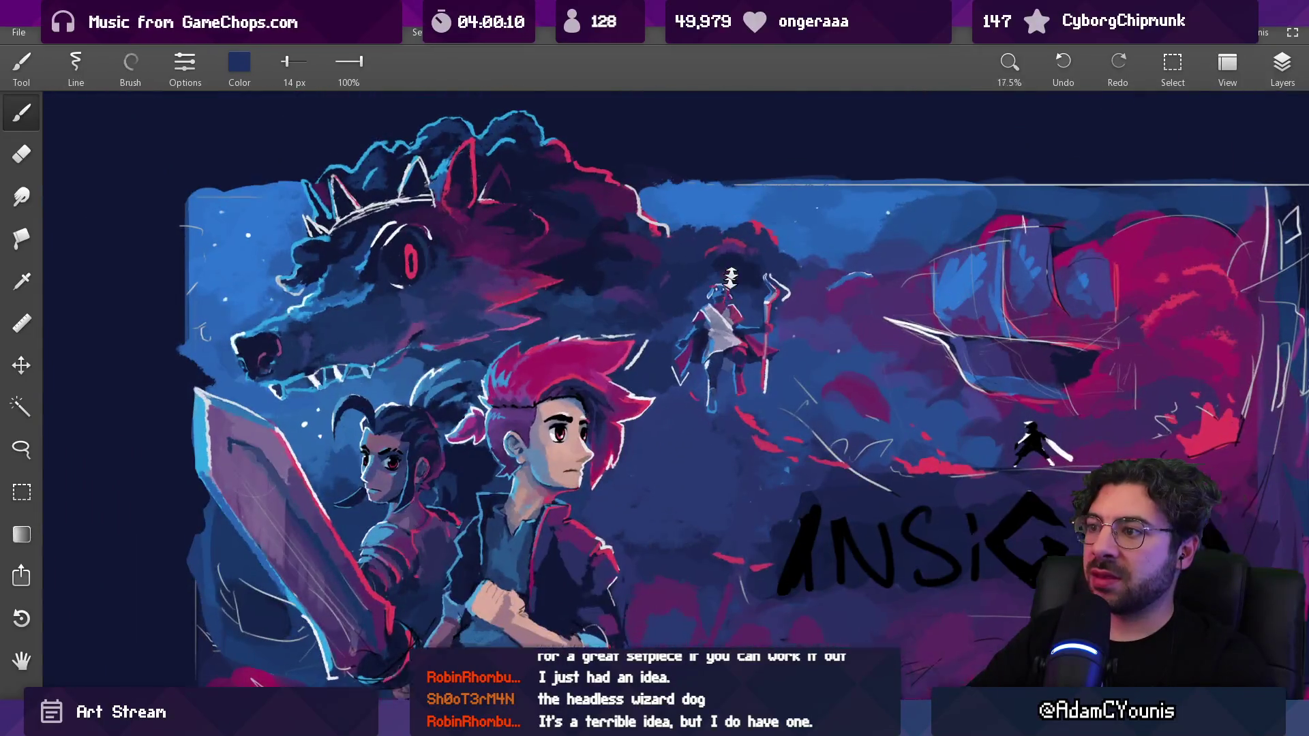
Zoom in on the wizard dog, set the brush to 10 px, and sample light and darker blues from its head
scroll(731, 278, "up", 10)
mouse_move(723, 306)
left_mouse_down()
mouse_move(750, 291)
mouse_move(699, 307)
left_mouse_up()
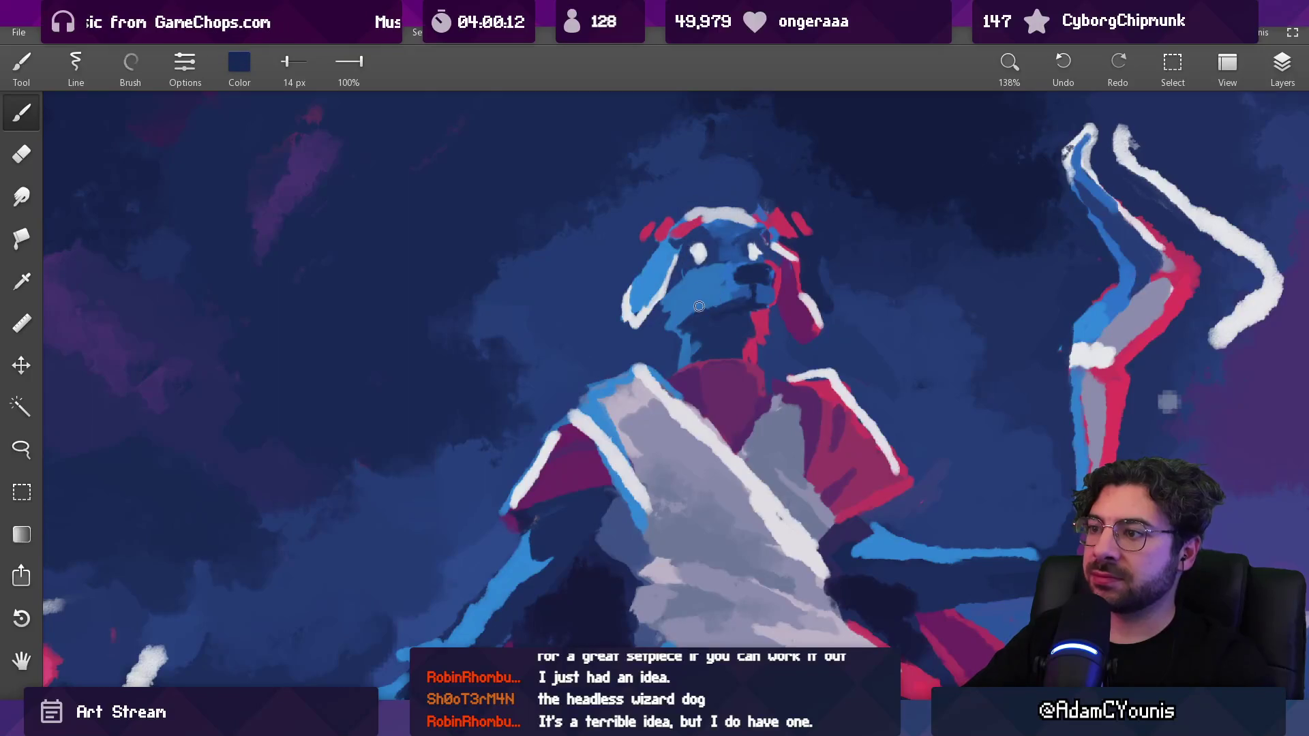
key("bracketleft")
left_click(684, 304)
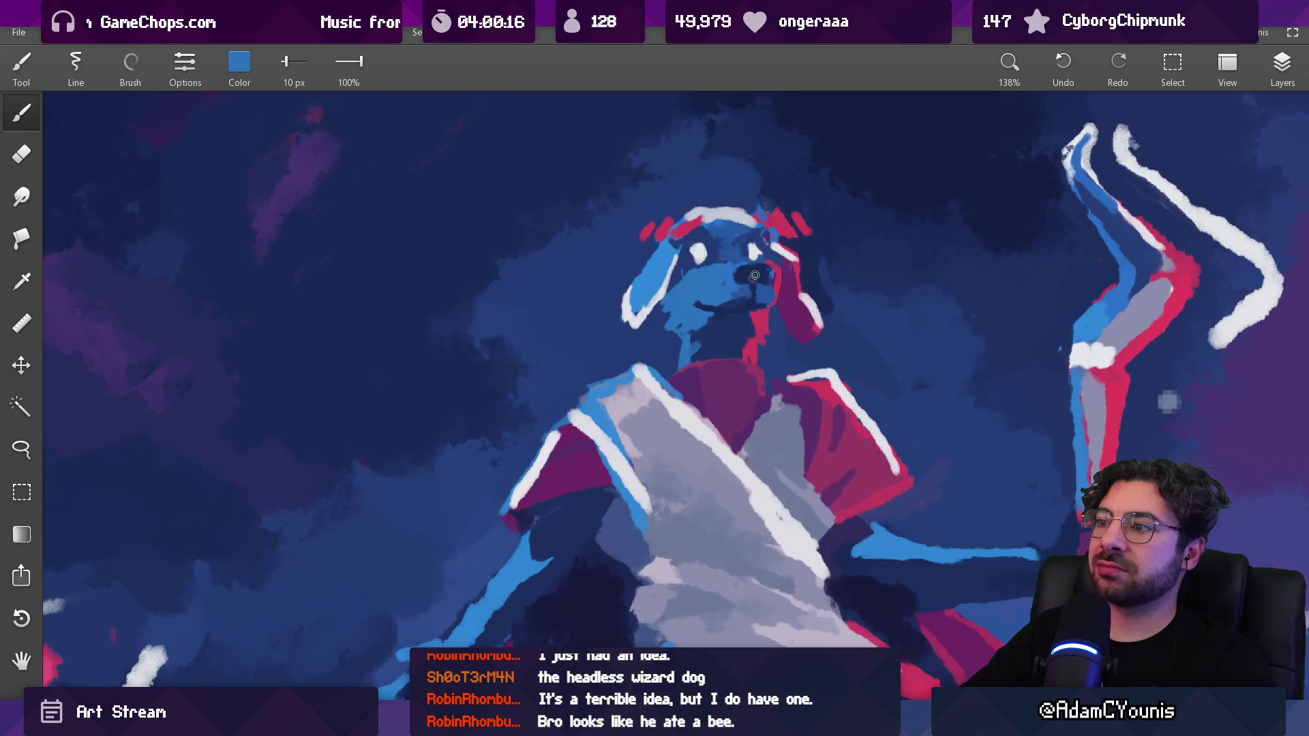
scroll(755, 275, "down", 10)
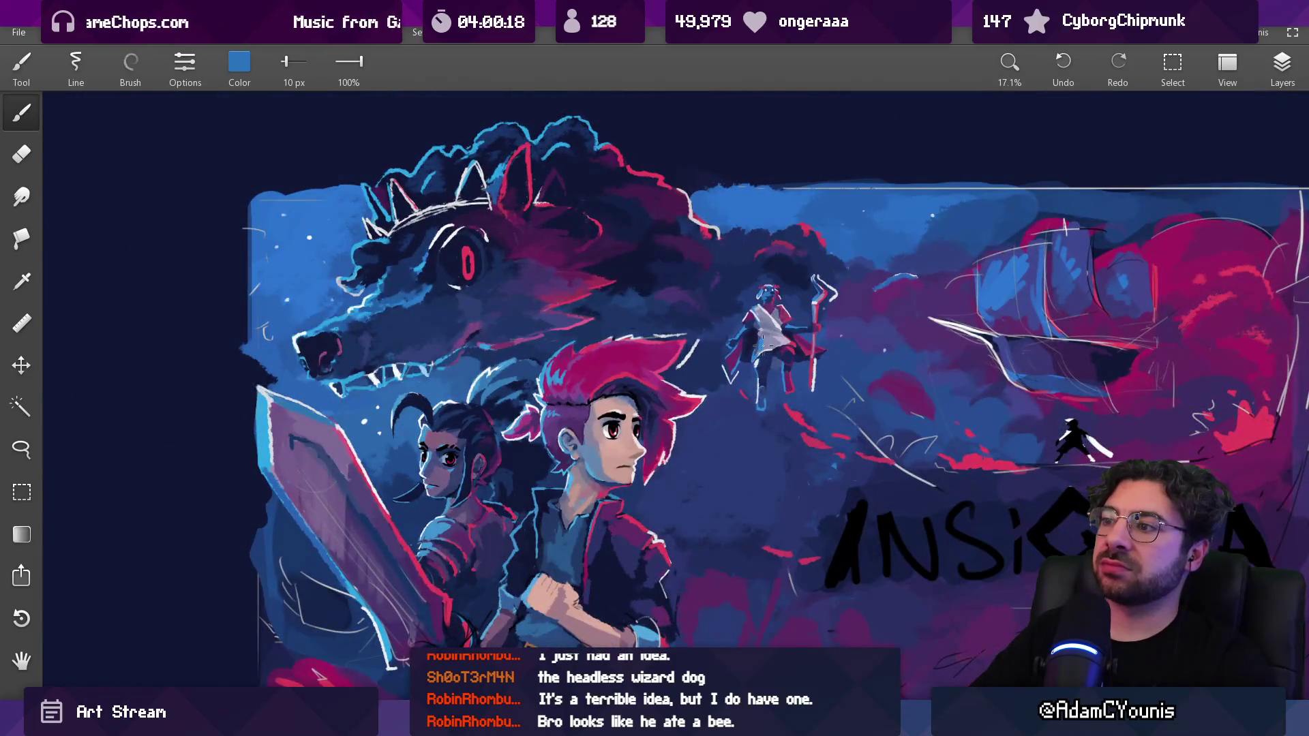
scroll(784, 306, "up", 10)
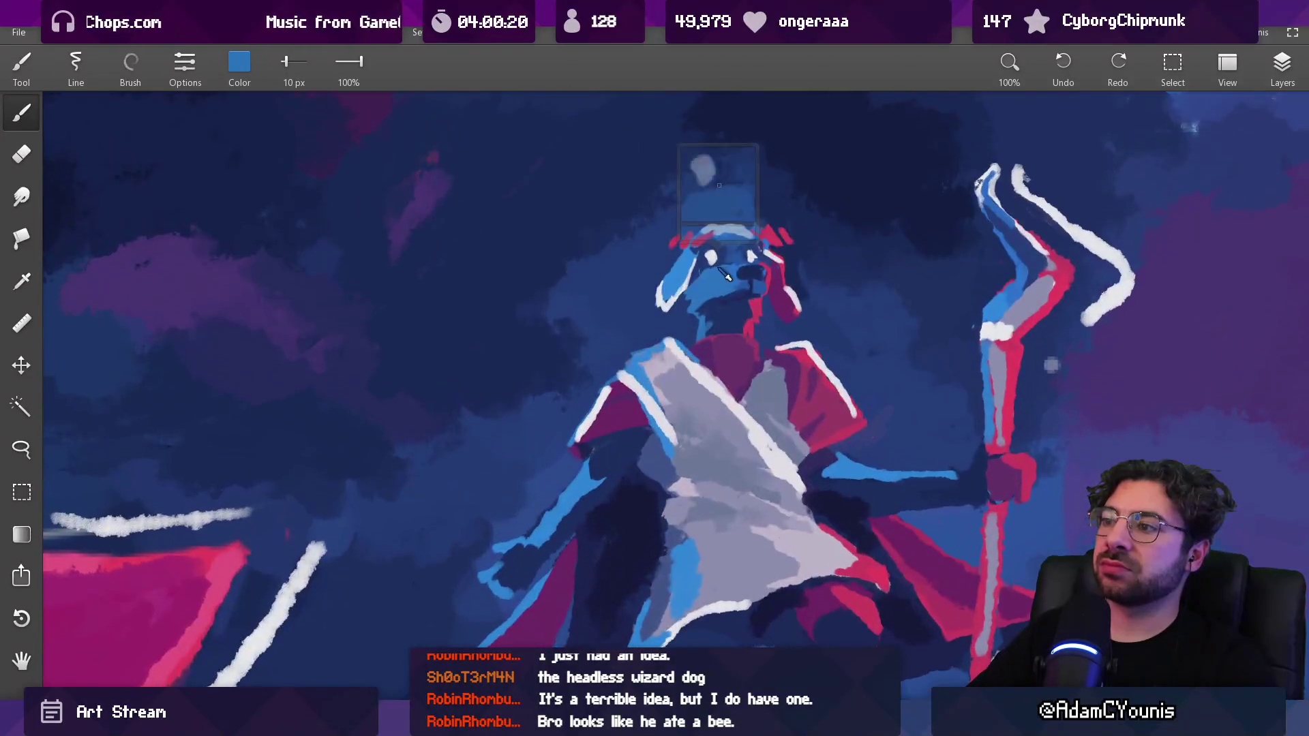
left_click(734, 261)
left_click_drag(735, 261, 711, 290)
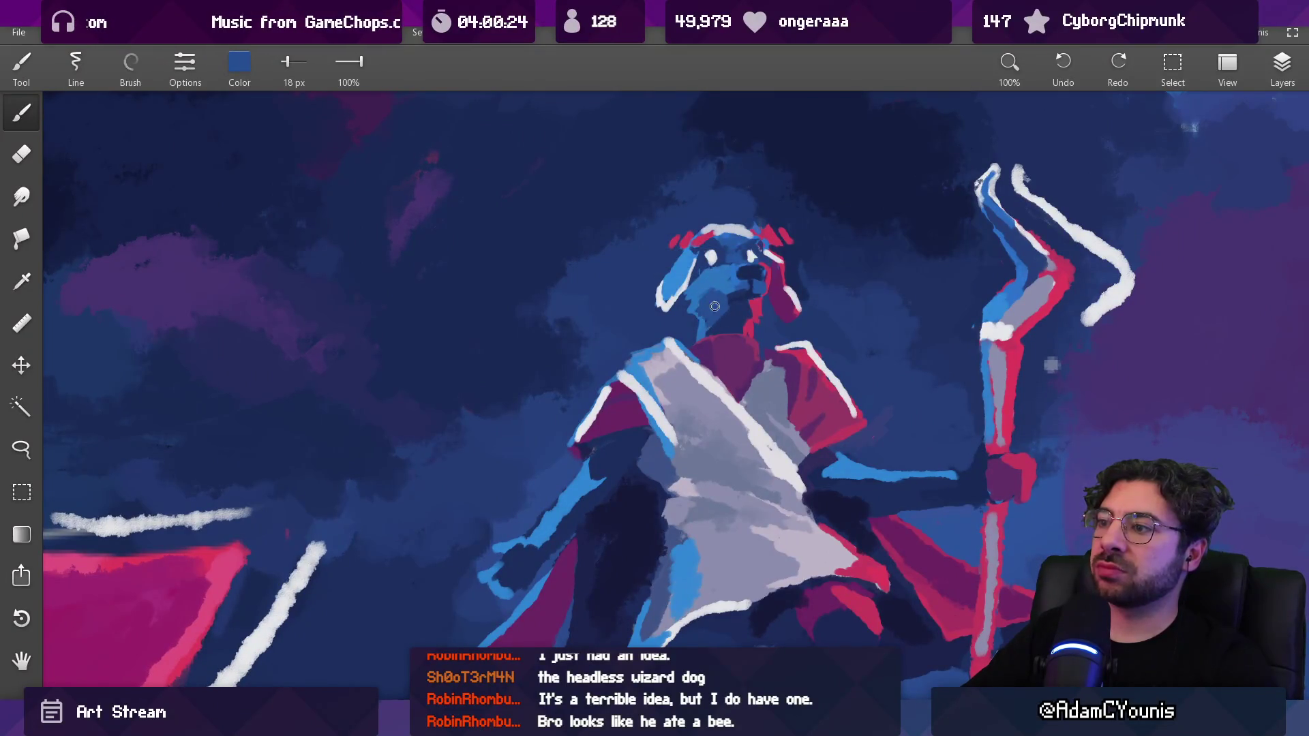
mouse_move(715, 307)
left_mouse_down()
mouse_move(700, 300)
mouse_move(709, 292)
mouse_move(690, 297)
mouse_move(705, 271)
mouse_move(739, 269)
left_mouse_up()
left_click(720, 272)
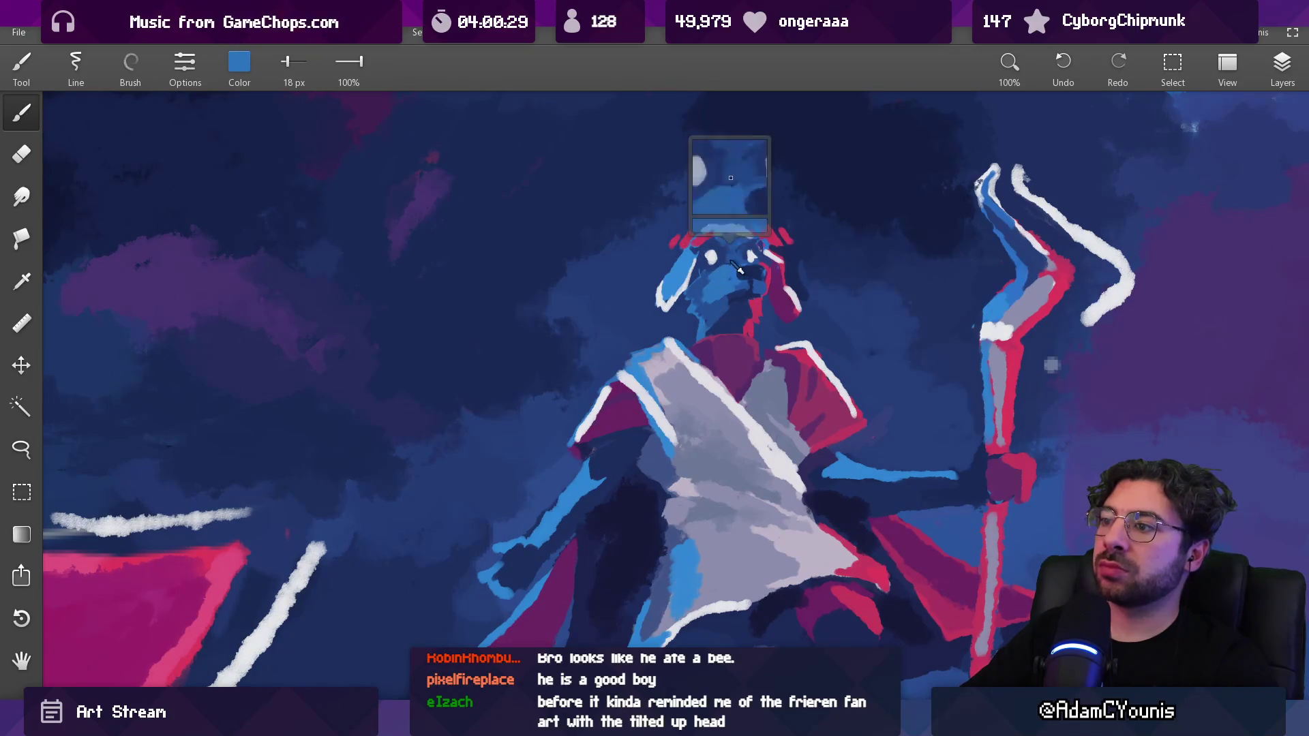
Shrink the brush to 8.4 px and settle on the dark blue from the dog's head after sampling pink and lighter blues
scroll(733, 362, "down", 10)
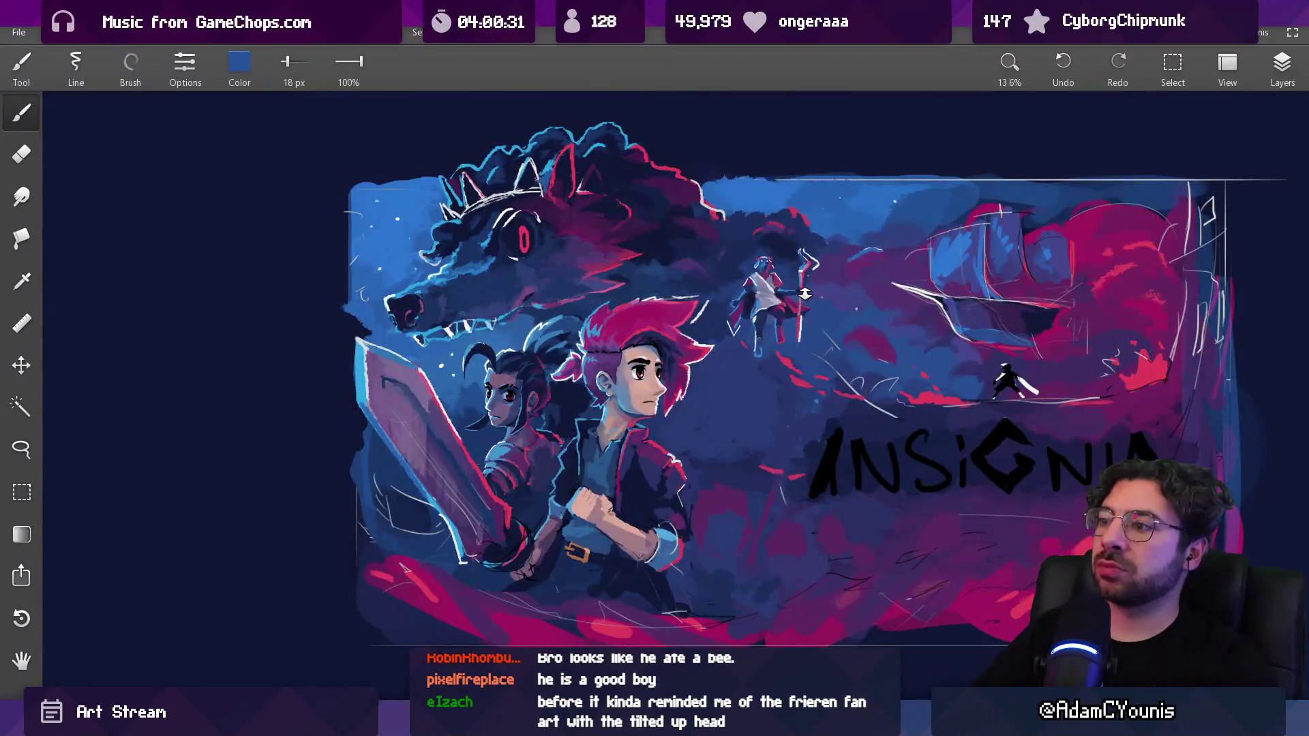
scroll(805, 281, "up", 12)
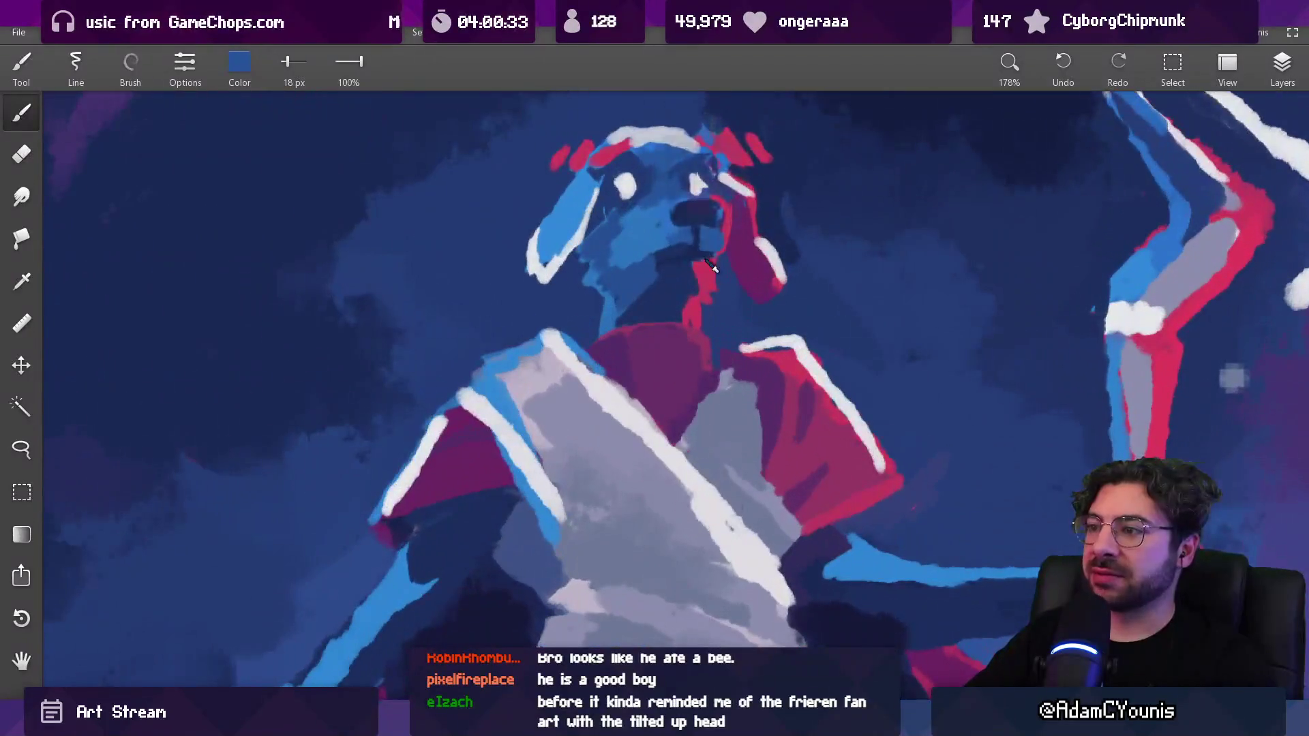
left_click(699, 272)
key("bracketleft")
key("bracketleft")
key("bracketleft")
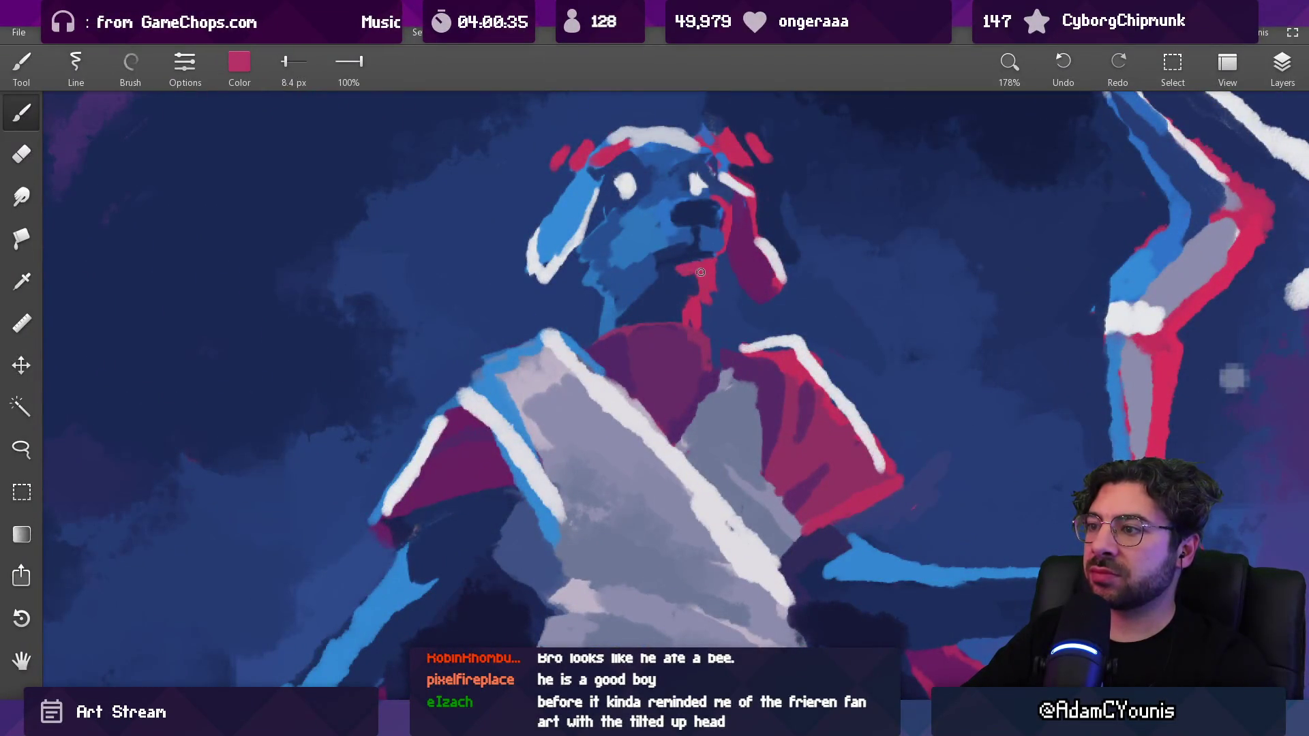
scroll(748, 250, "down", 10)
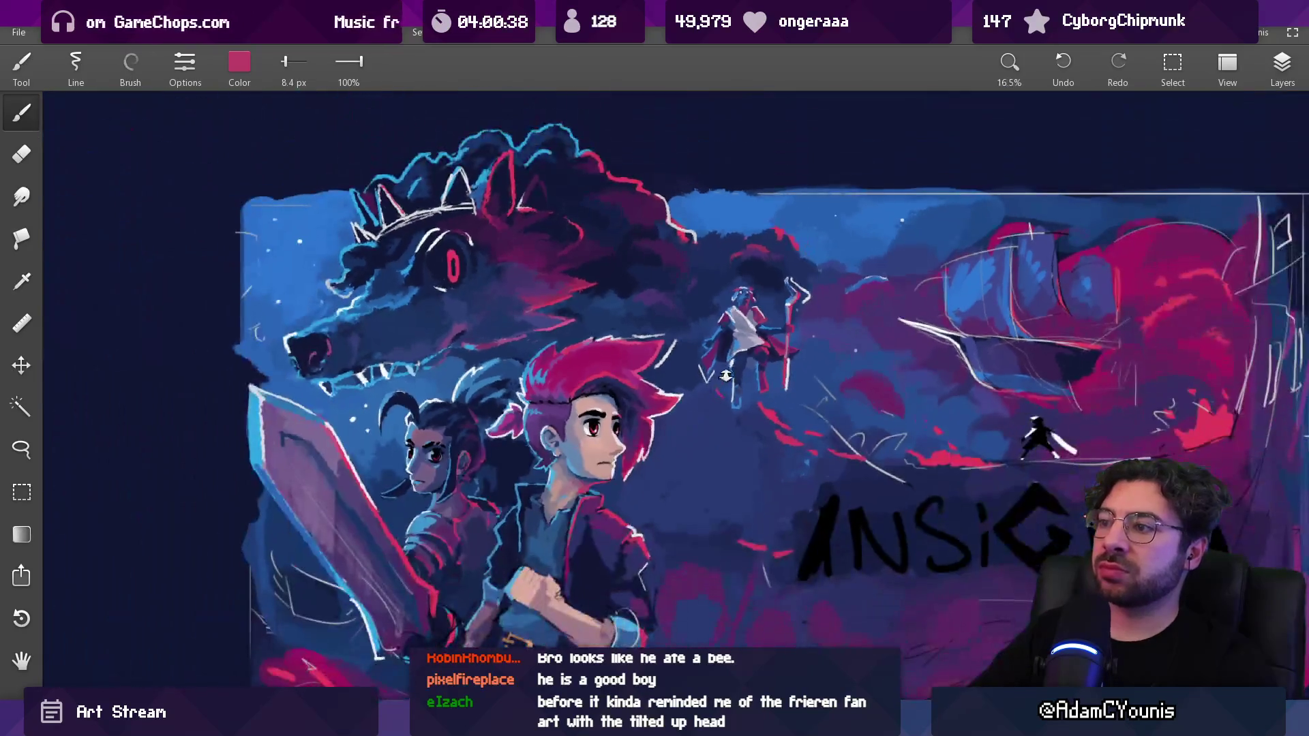
scroll(766, 309, "up", 8)
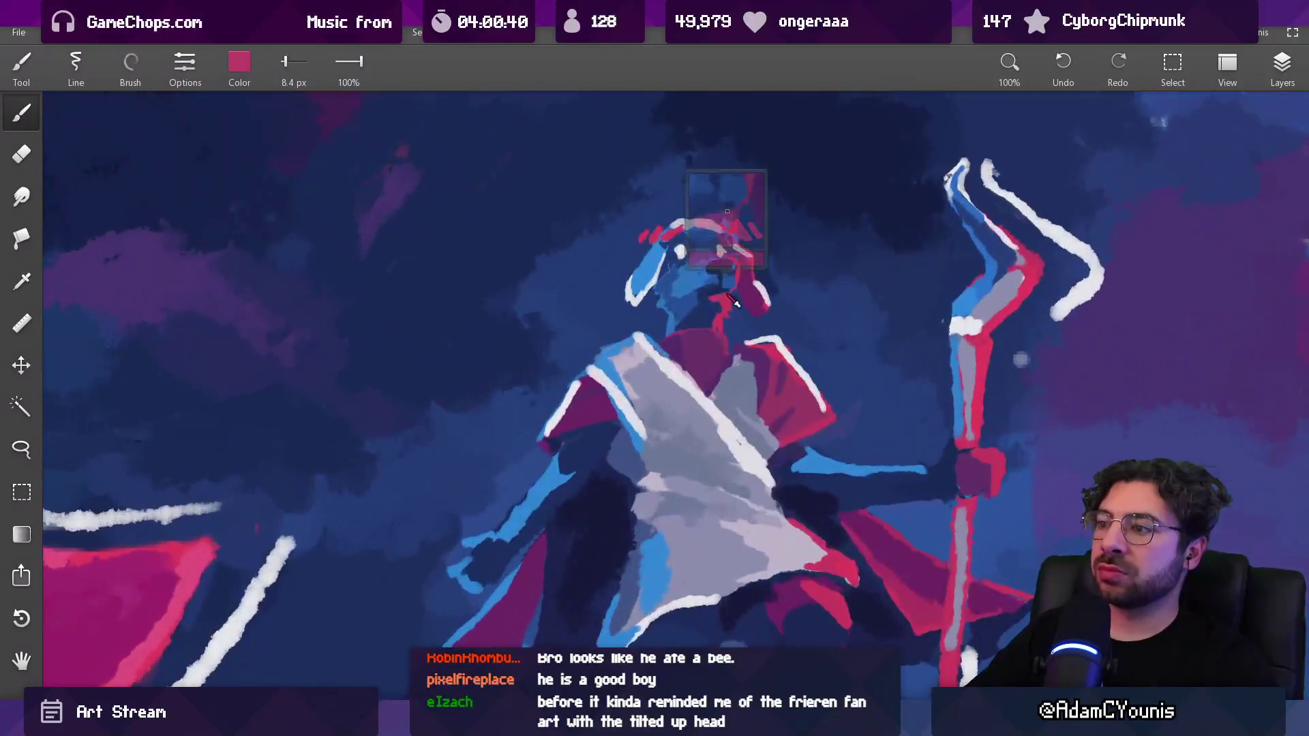
left_click(716, 303)
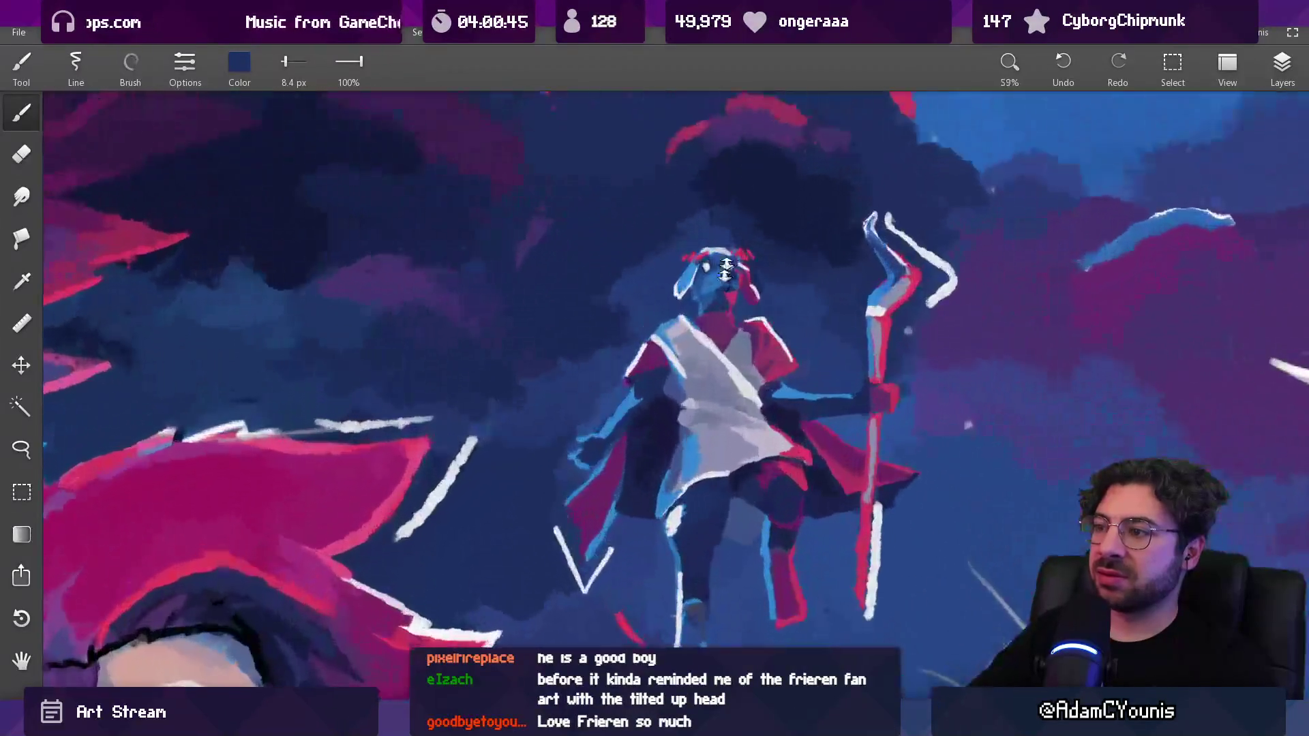
scroll(733, 291, "down", 1)
left_click(723, 314)
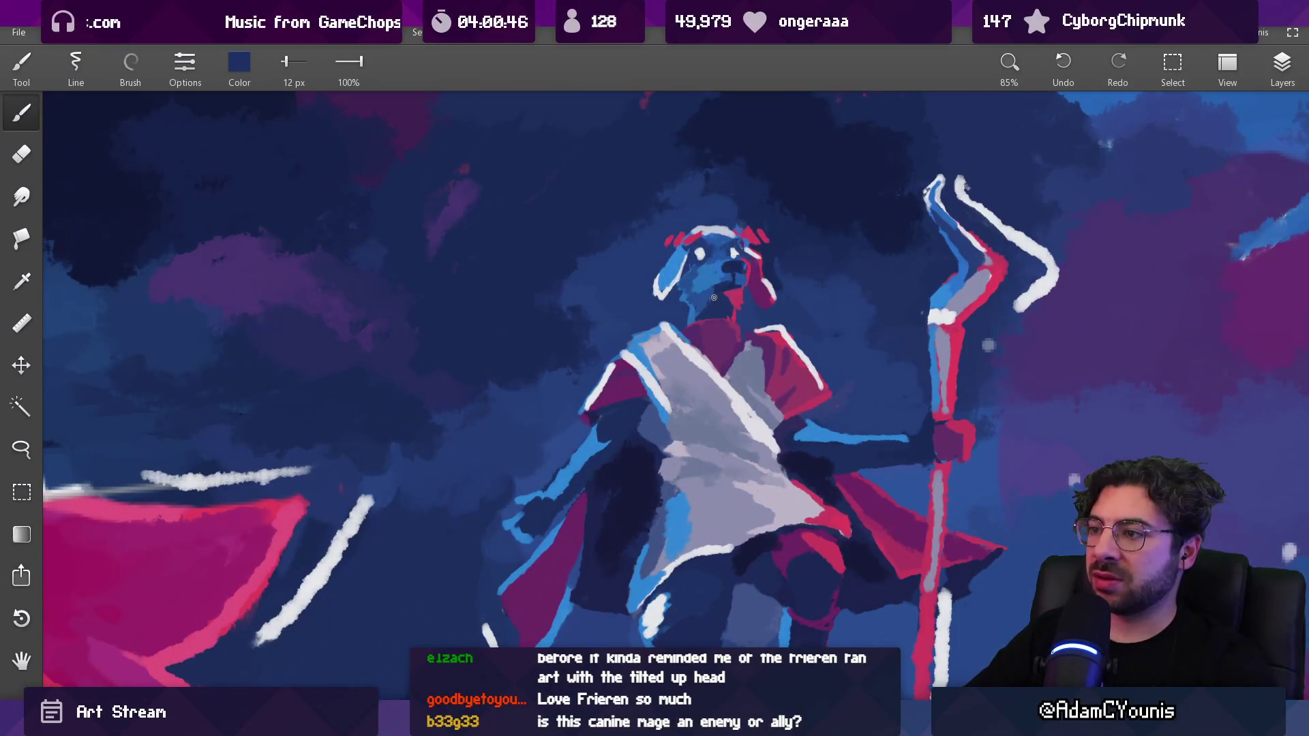
left_click(695, 310)
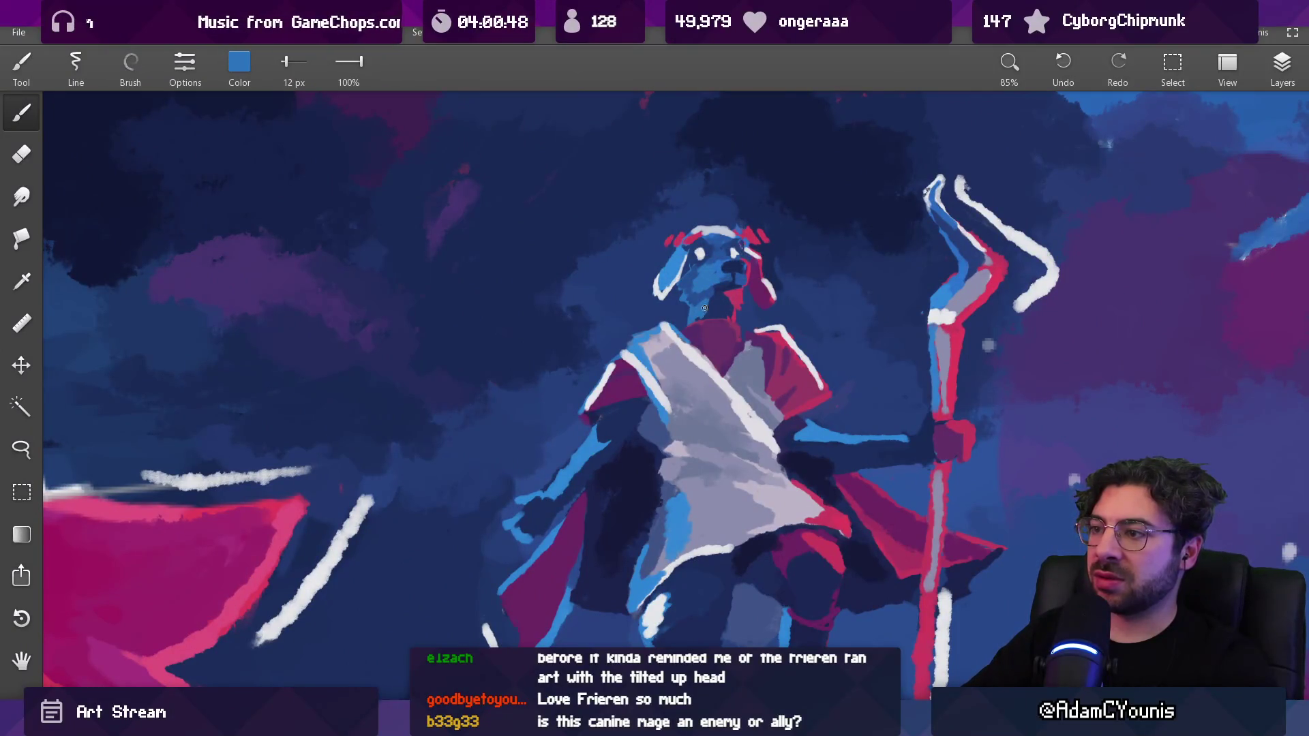
left_click(709, 298)
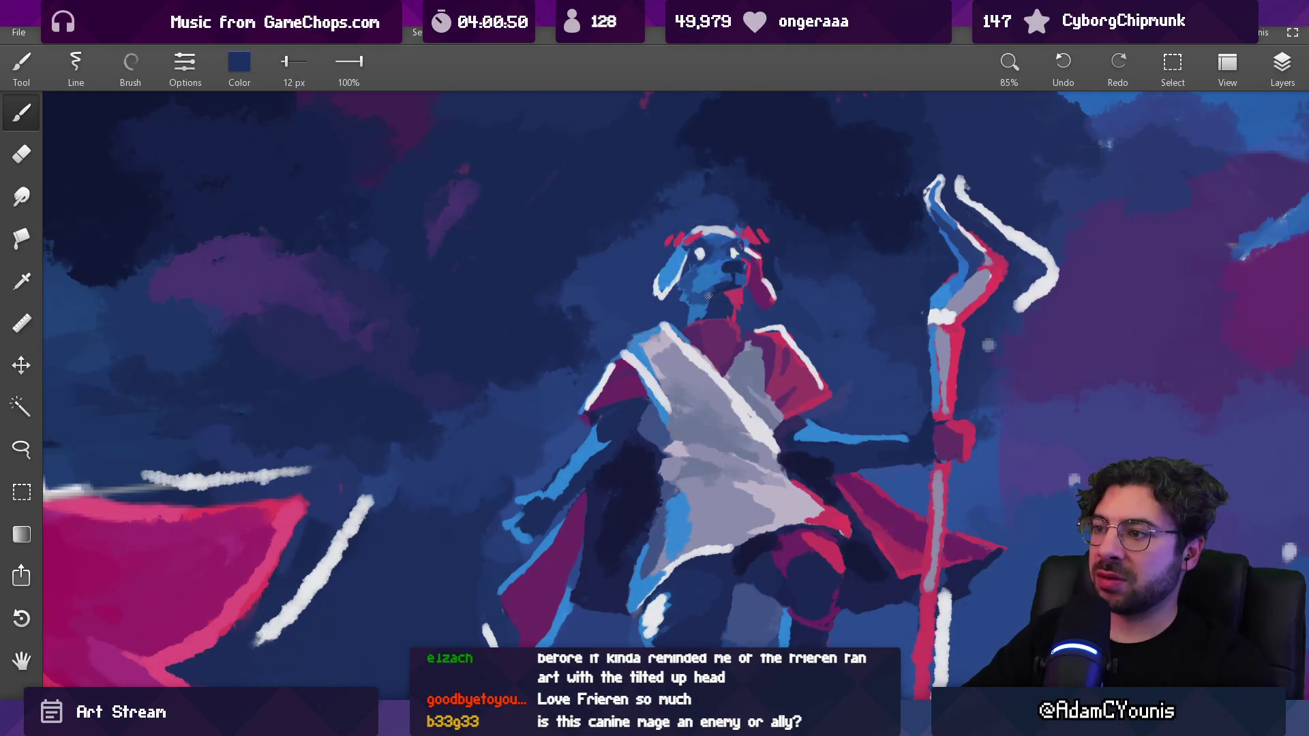
scroll(732, 281, "down", 10)
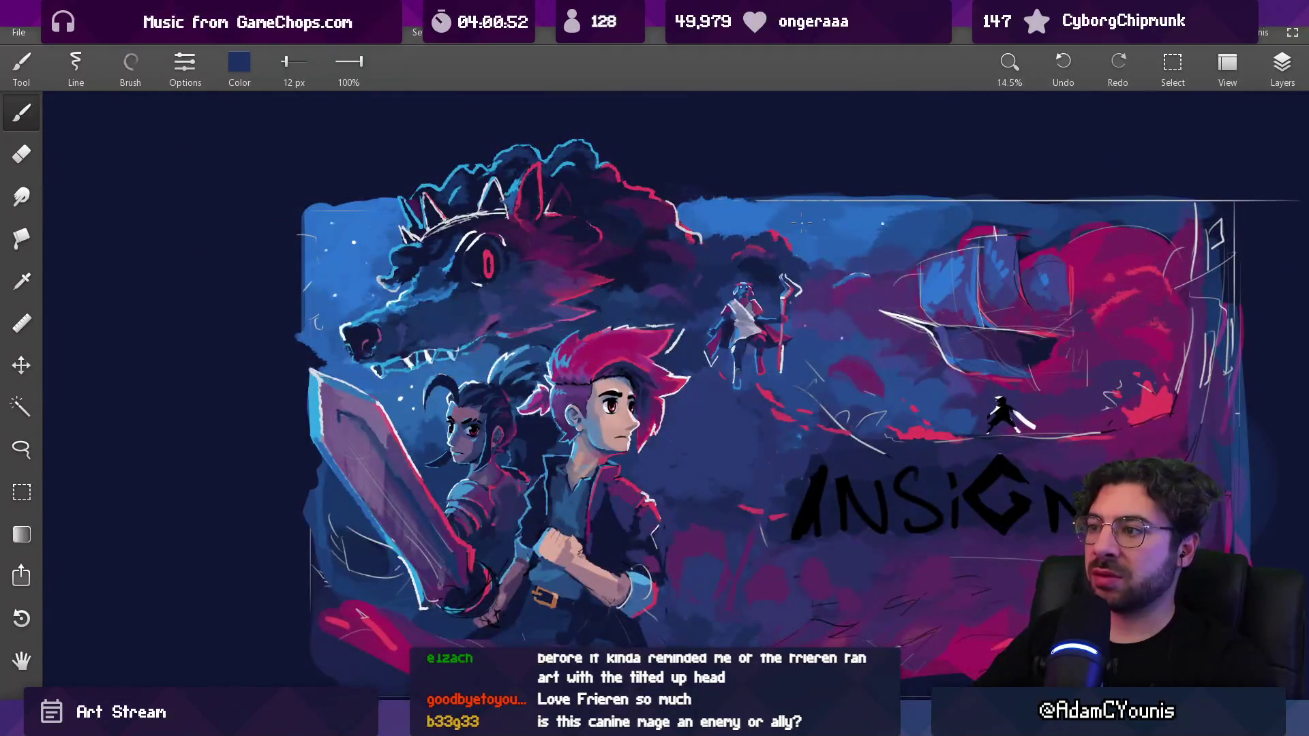
scroll(802, 222, "up", 3)
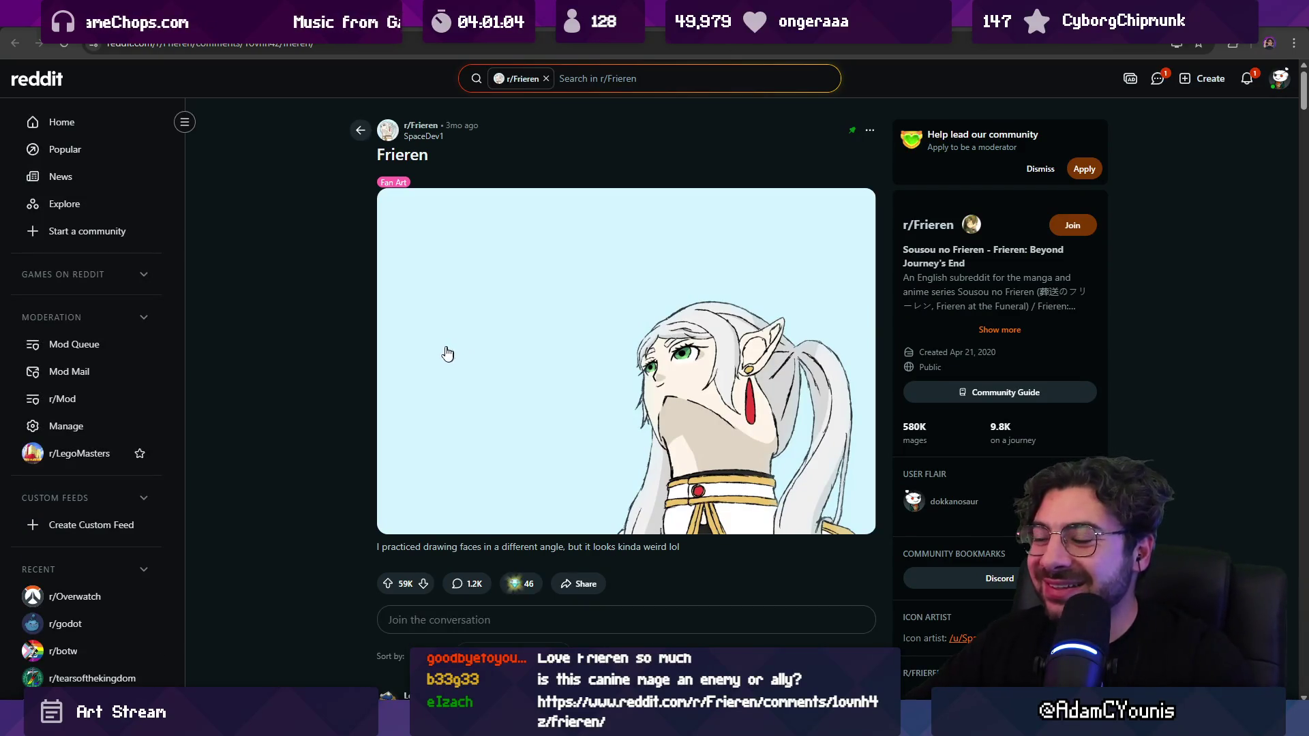
Scroll through the Frieren fan-art post showing a face drawn at a new angle
scroll(349, 318, "down", 2)
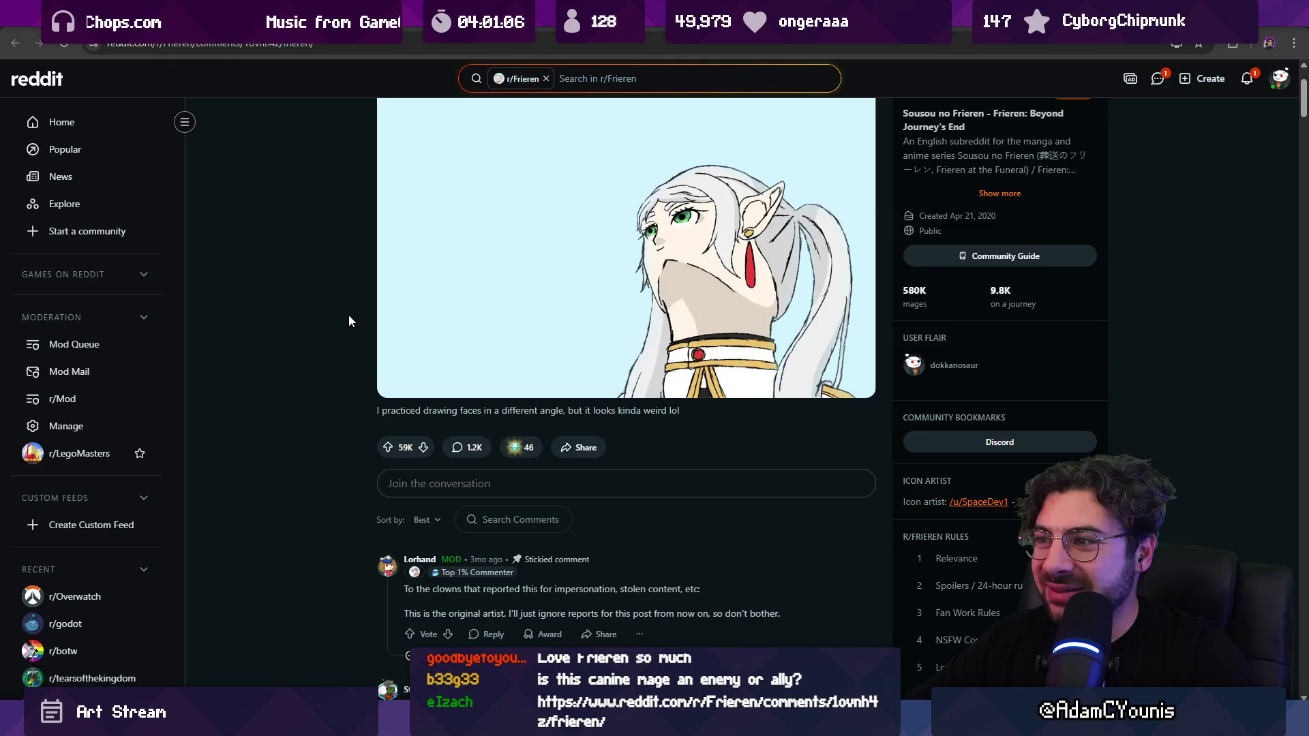
scroll(347, 321, "down", 3)
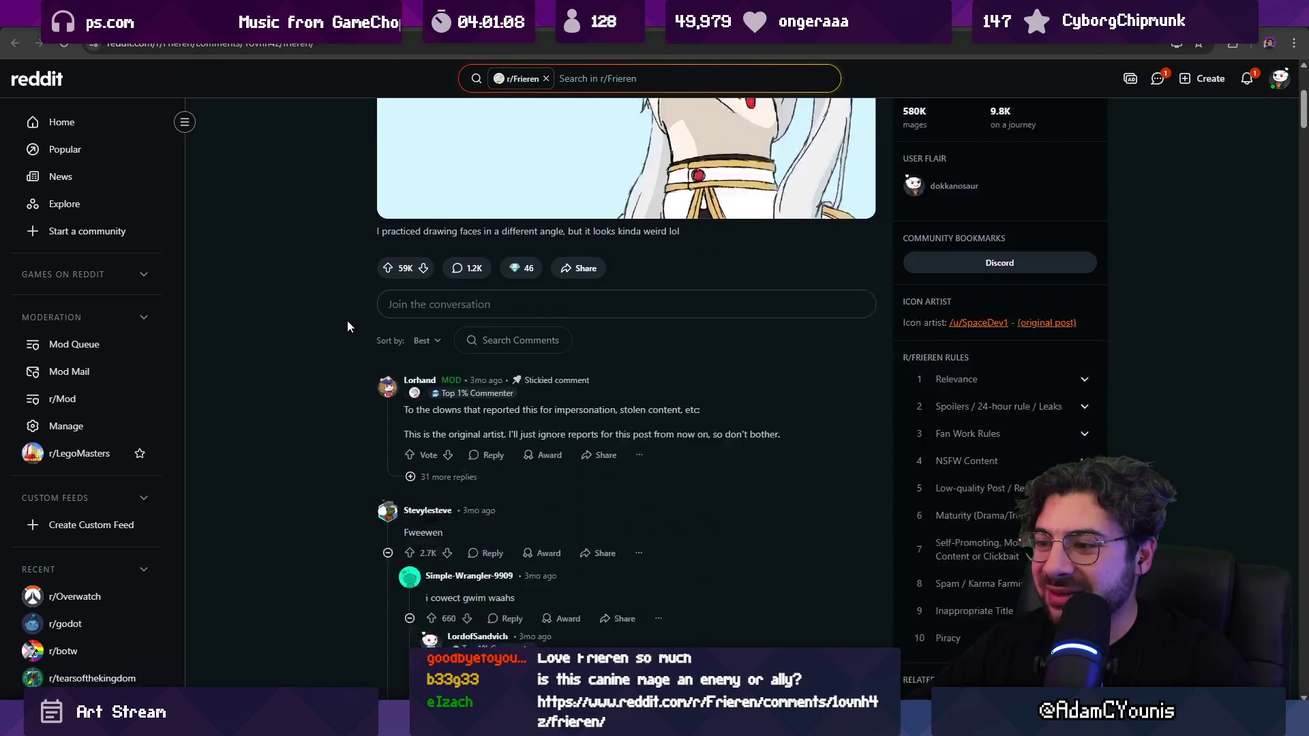
scroll(348, 324, "up", 5)
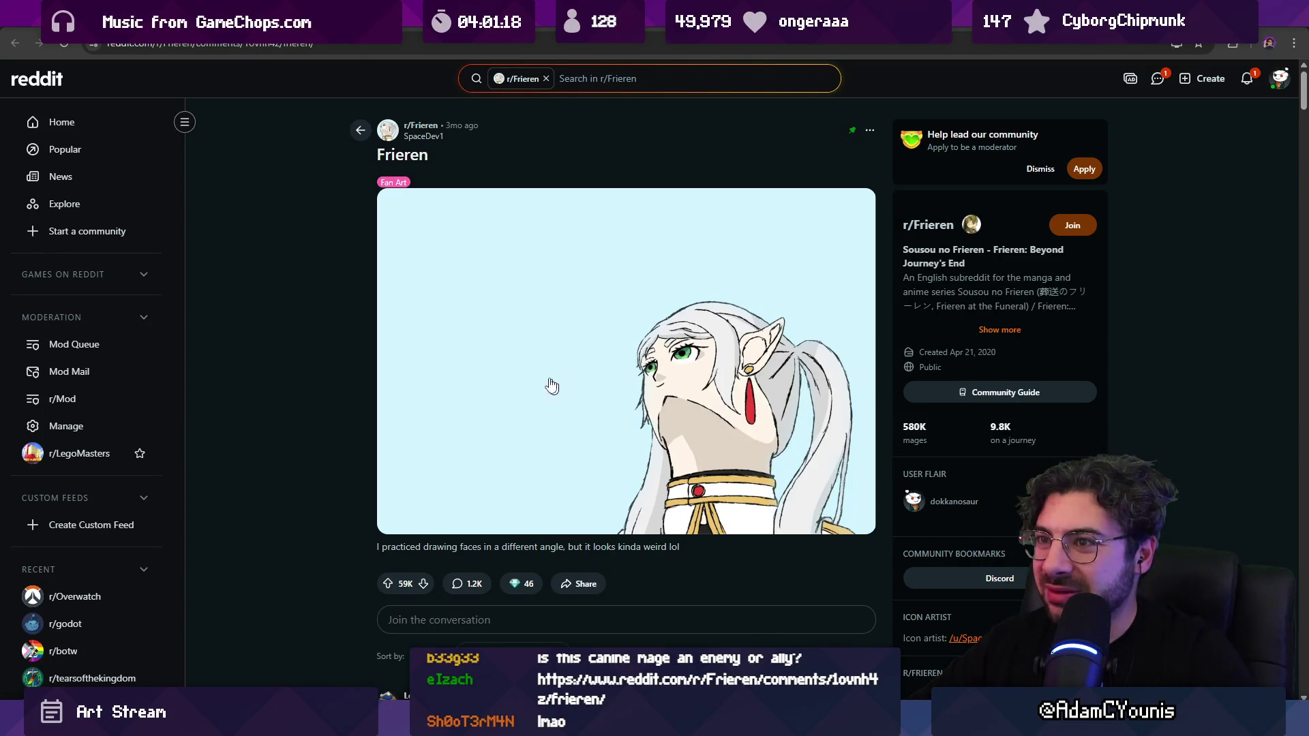
scroll(423, 361, "down", 6)
scroll(409, 245, "up", 6)
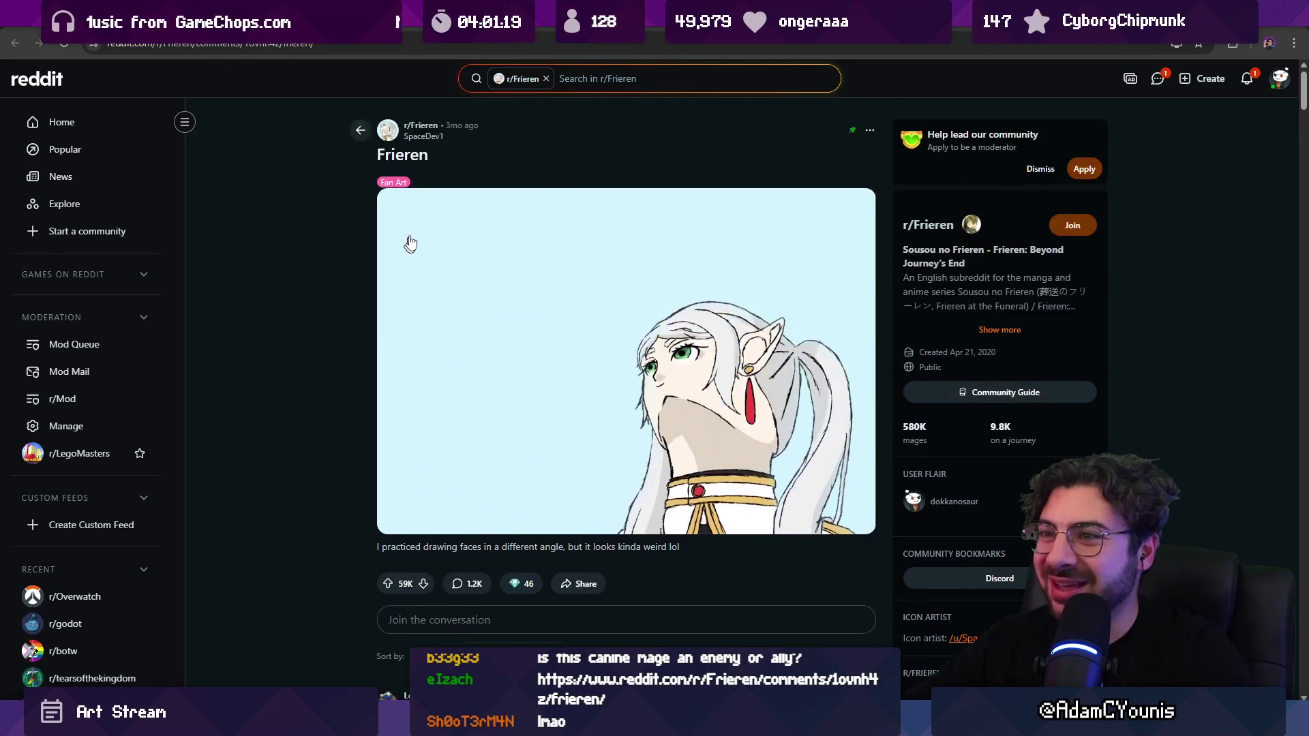
Visit the r/Frieren community feed, then go back to the fan-art post
left_click(384, 133)
scroll(360, 207, "down", 5)
scroll(353, 218, "down", 5)
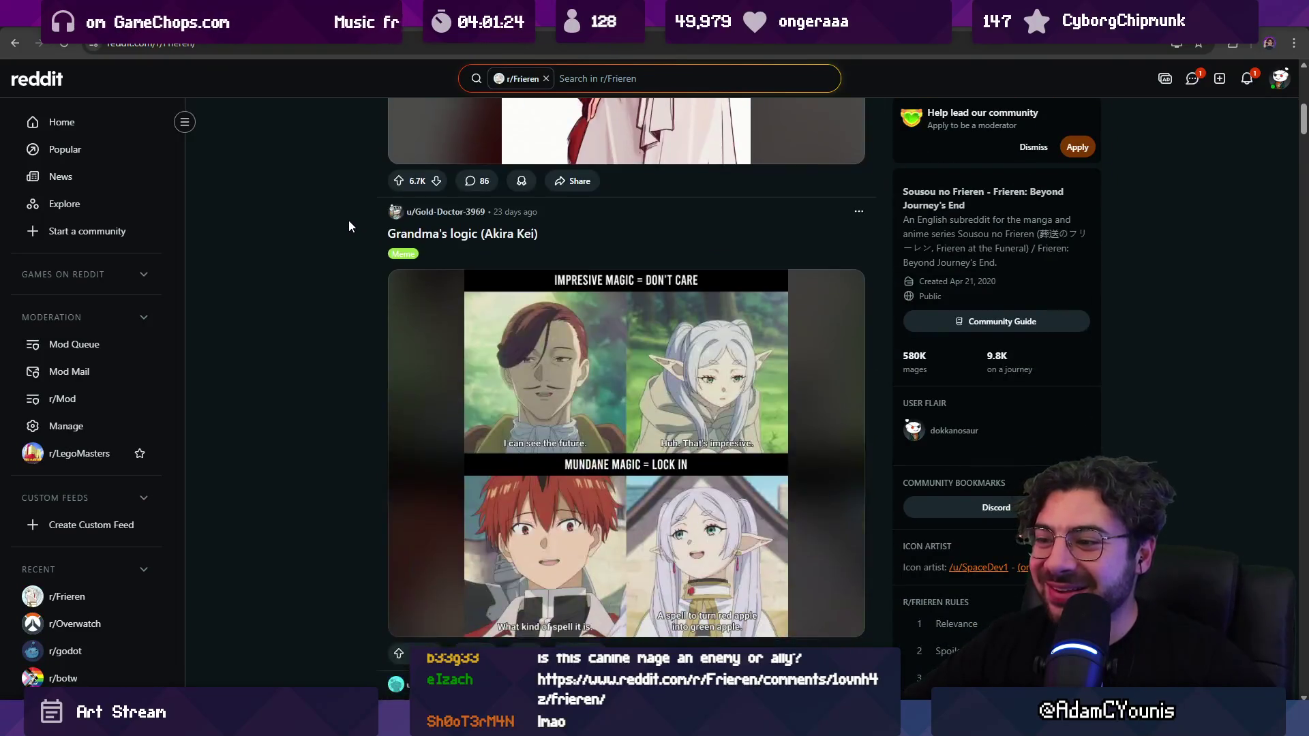
scroll(338, 227, "up", 10)
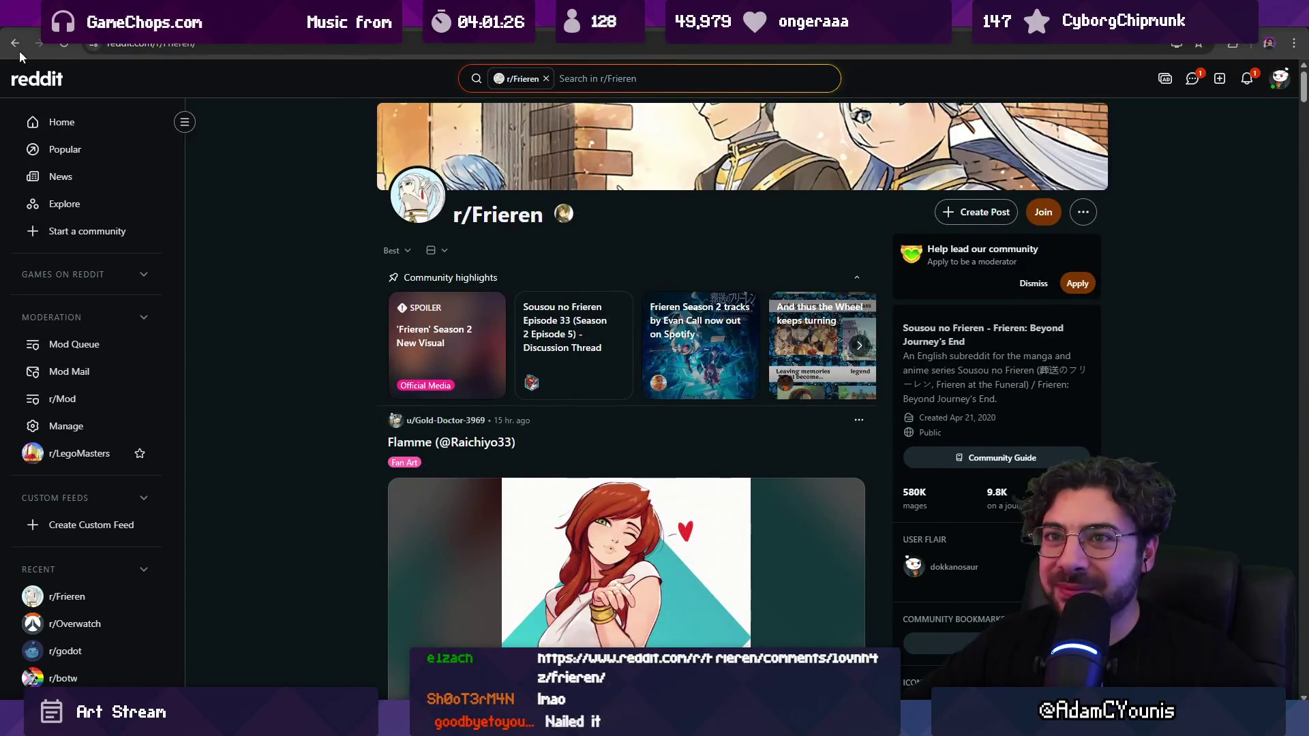
left_click(15, 43)
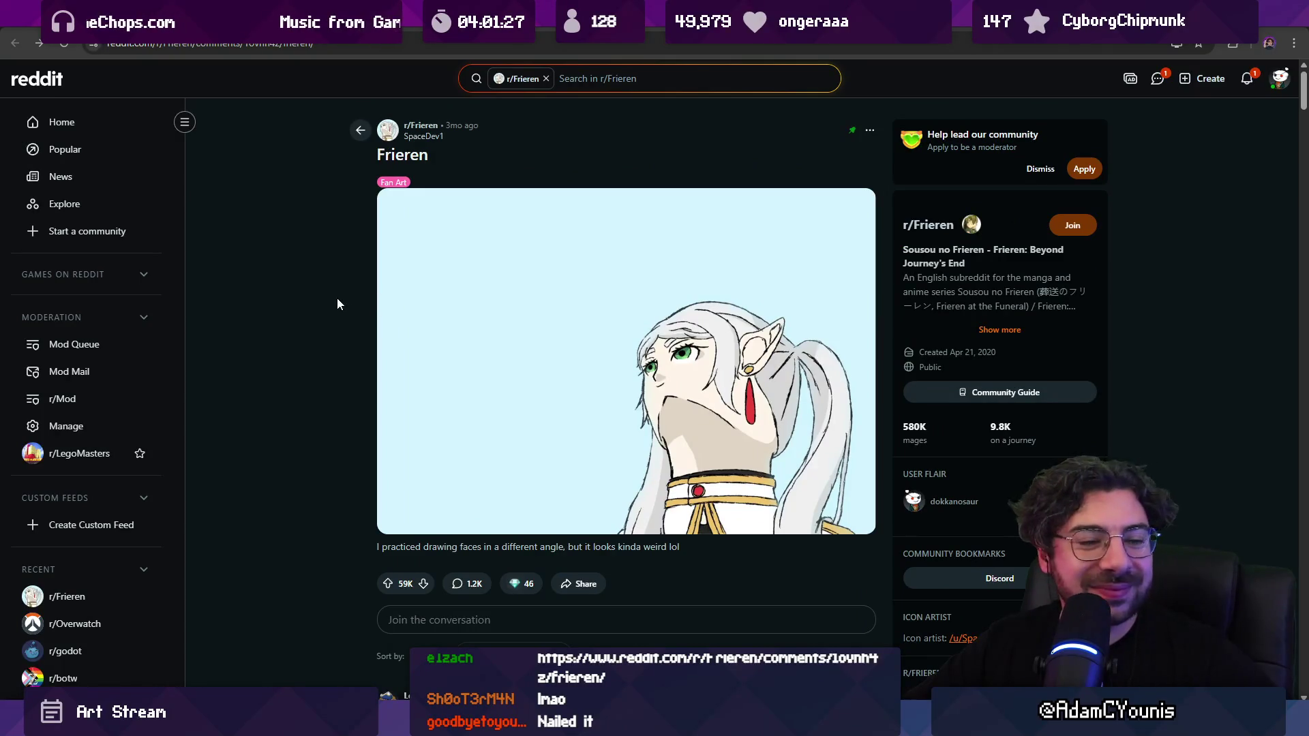
scroll(337, 298, "down", 15)
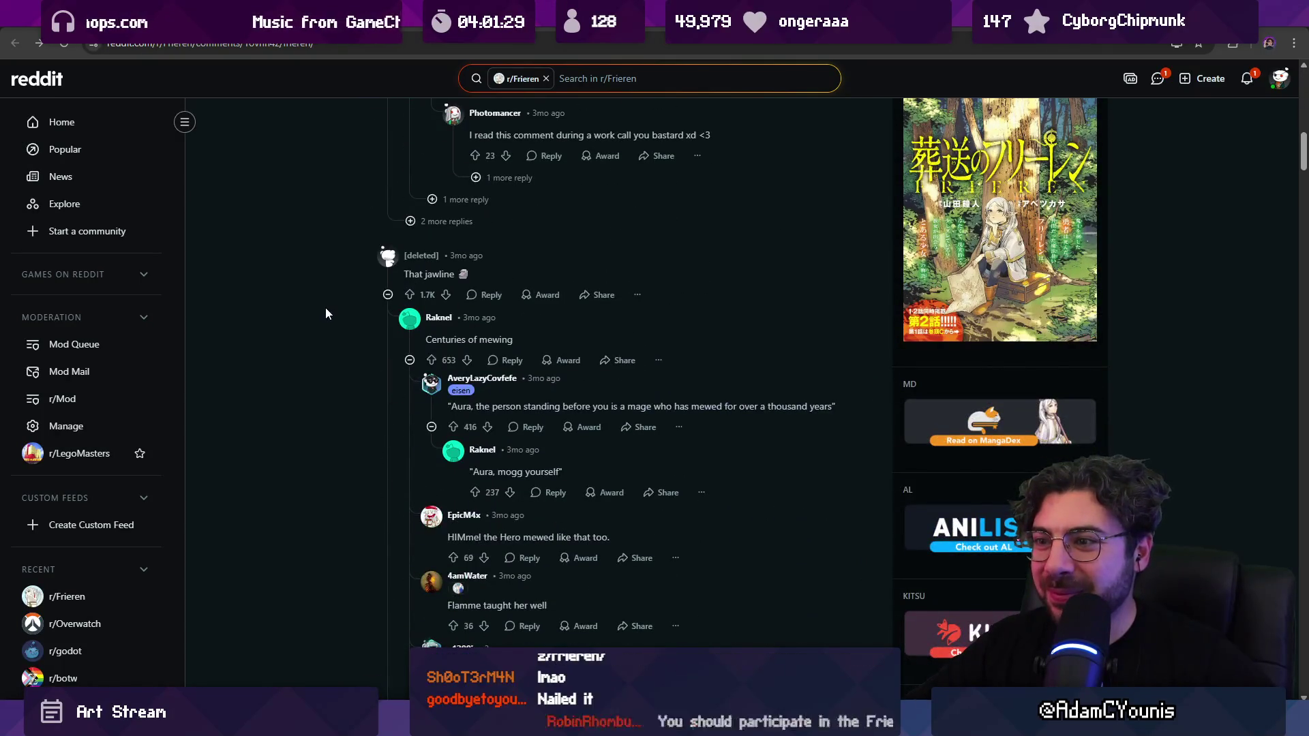
scroll(325, 310, "up", 15)
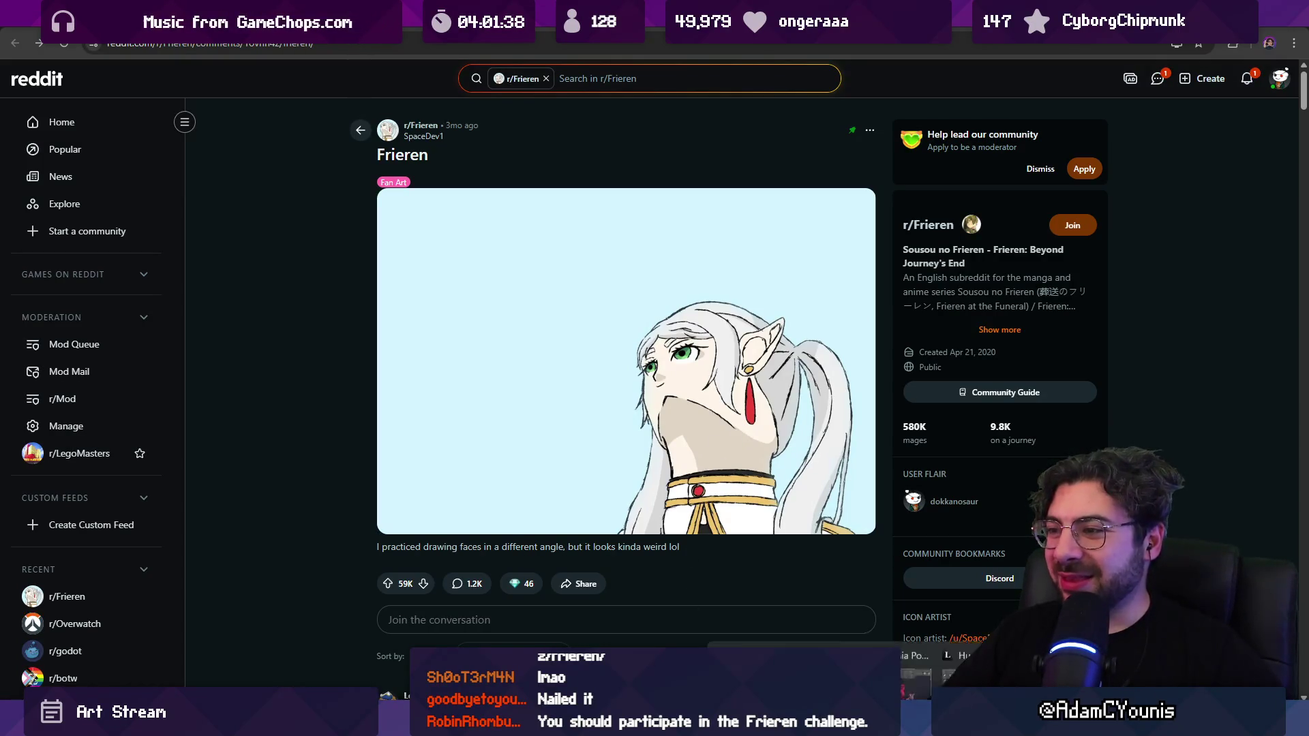
Return to the painting, zoom in on the staff-holding dog, and sample the pink and dark blue-purple at its chin
left_click(786, 598)
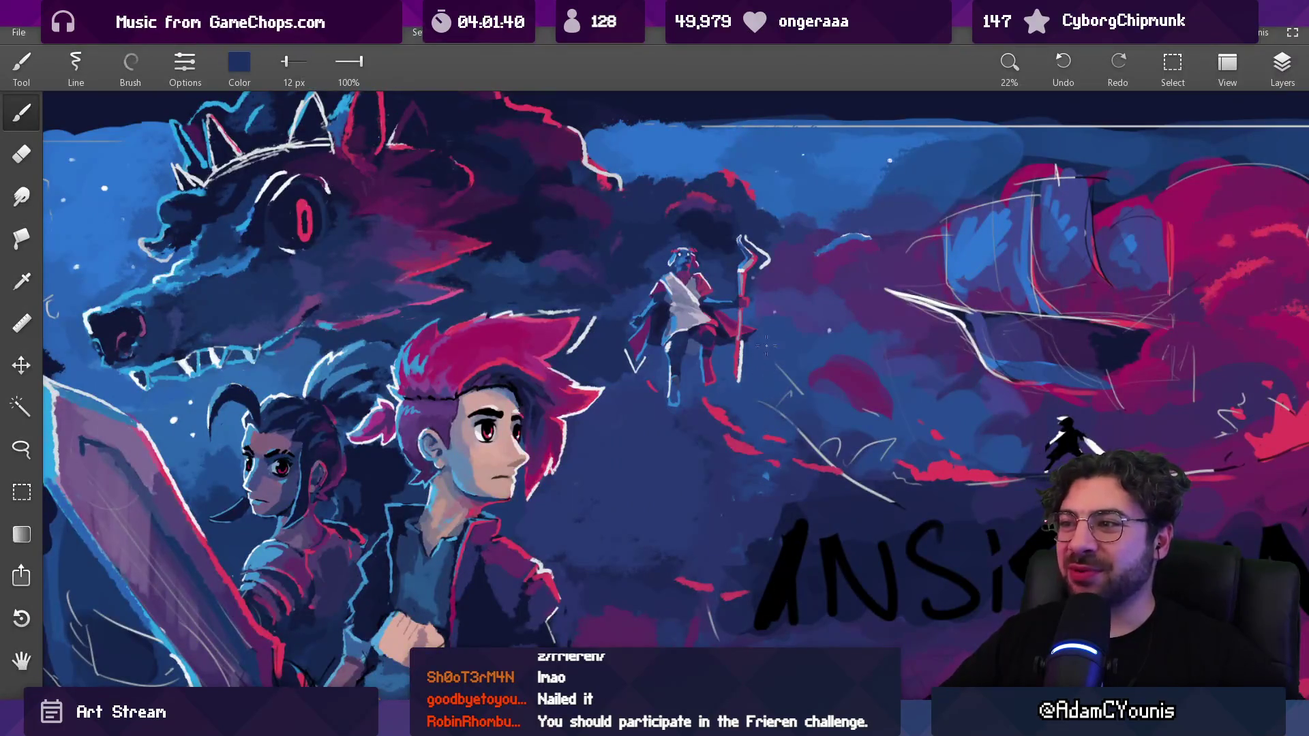
mouse_move(695, 273)
left_mouse_down()
mouse_move(689, 218)
mouse_move(684, 234)
mouse_move(678, 221)
left_mouse_up()
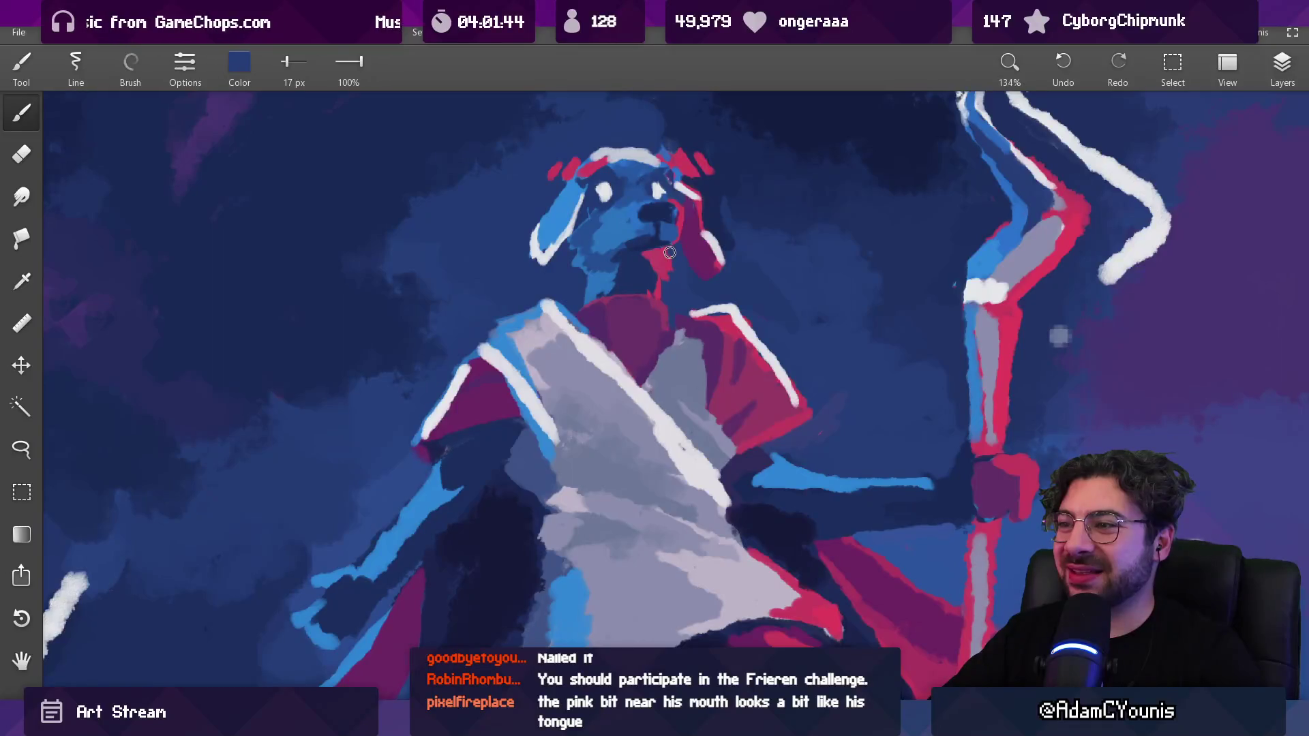
left_click(669, 252, "alt")
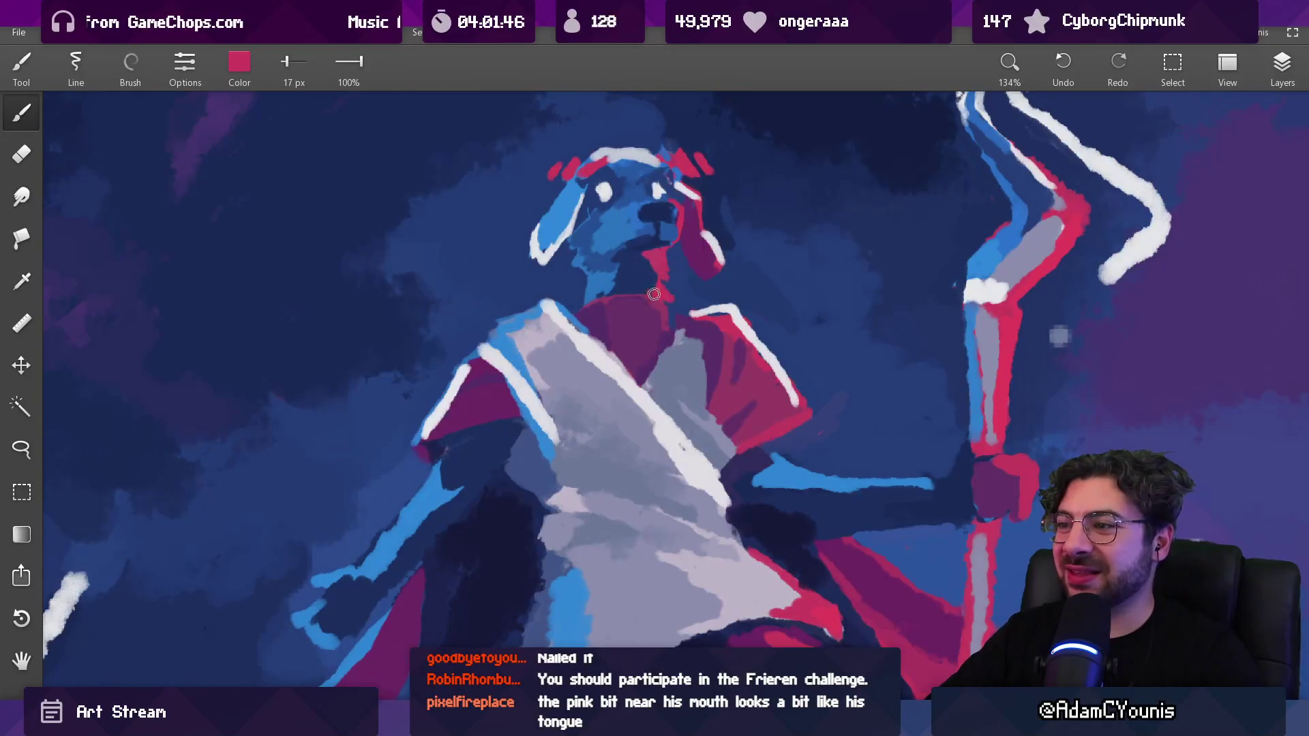
left_click(670, 256, "alt")
left_click(673, 254, "alt")
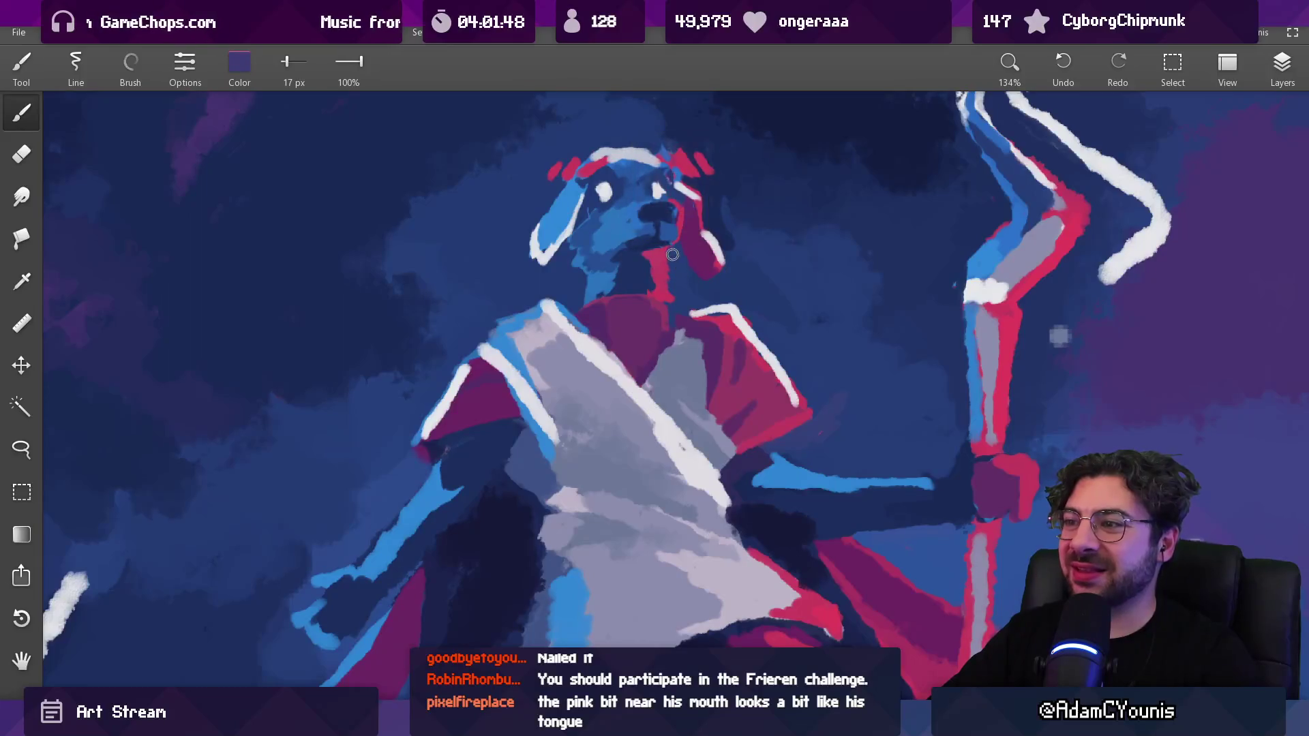
scroll(674, 288, "down", 6)
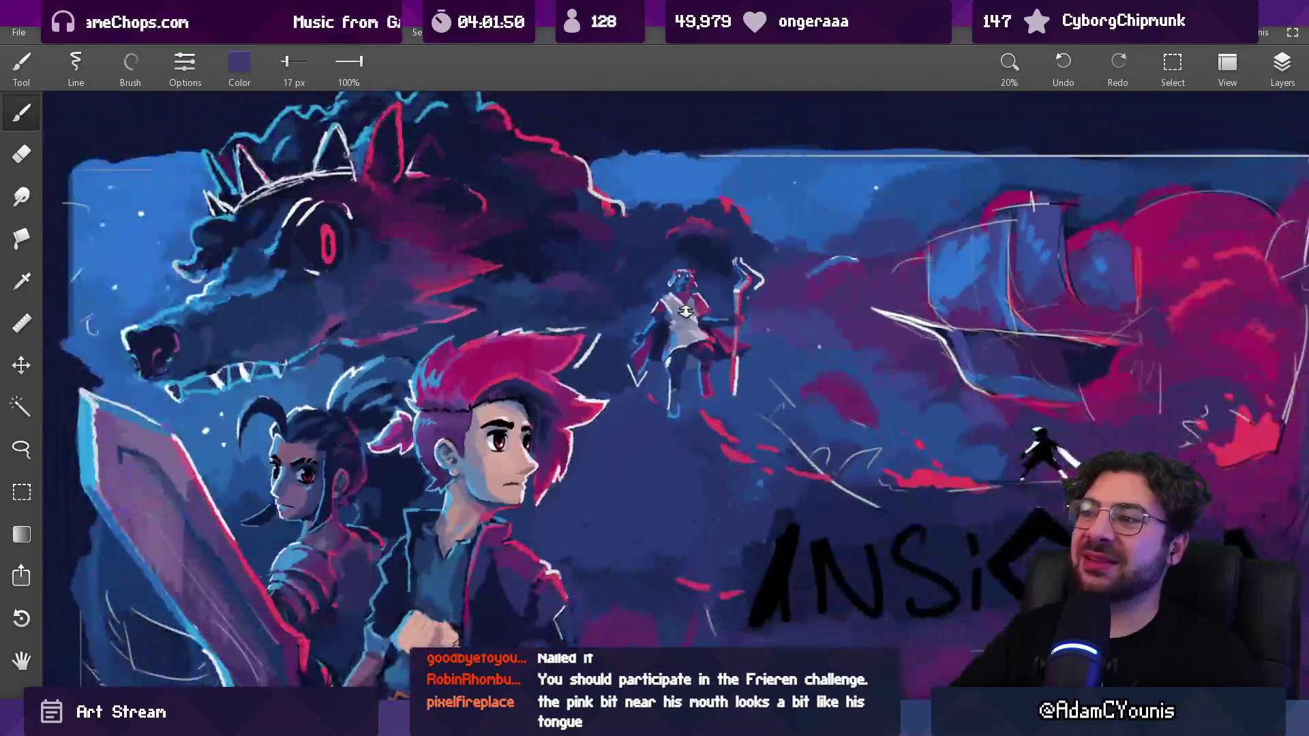
scroll(675, 274, "up", 5)
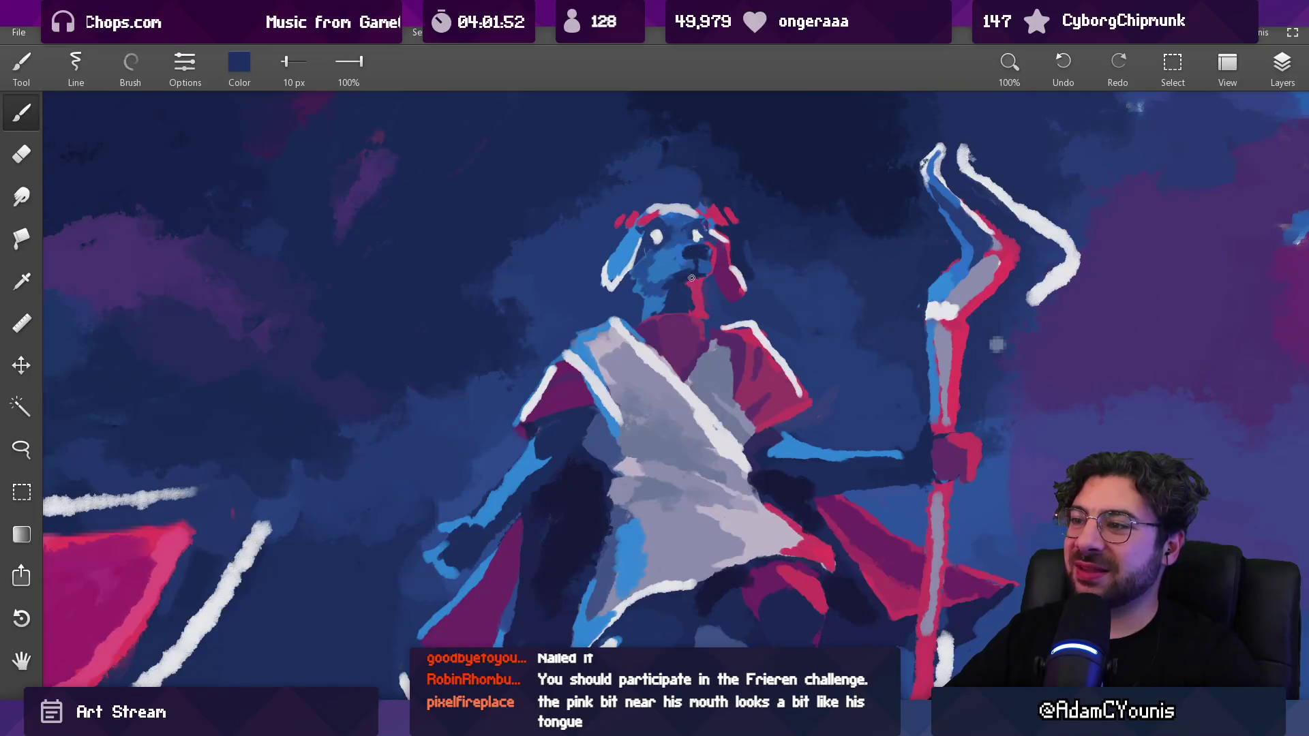
scroll(682, 290, "down", 8)
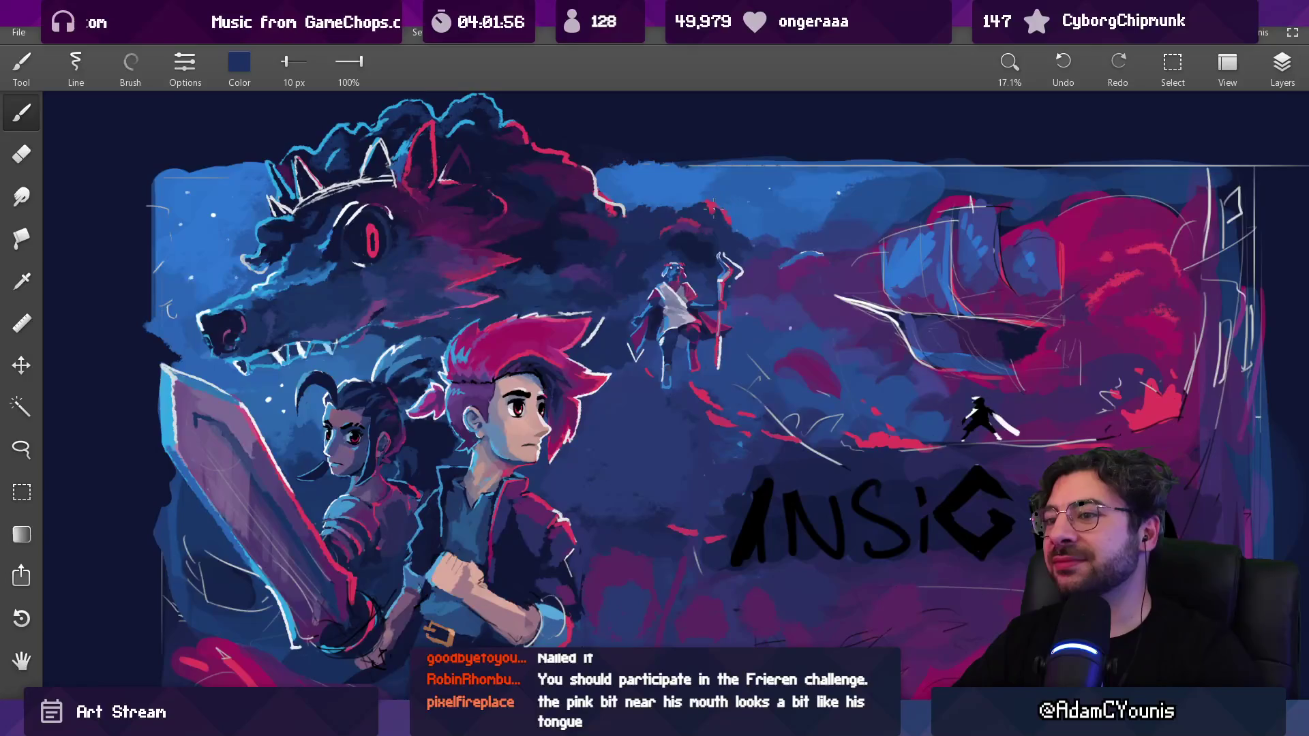
Shift the painting up and left, then sample the colours around the dog's face, ending on dark navy
left_click_drag(709, 254, 688, 247)
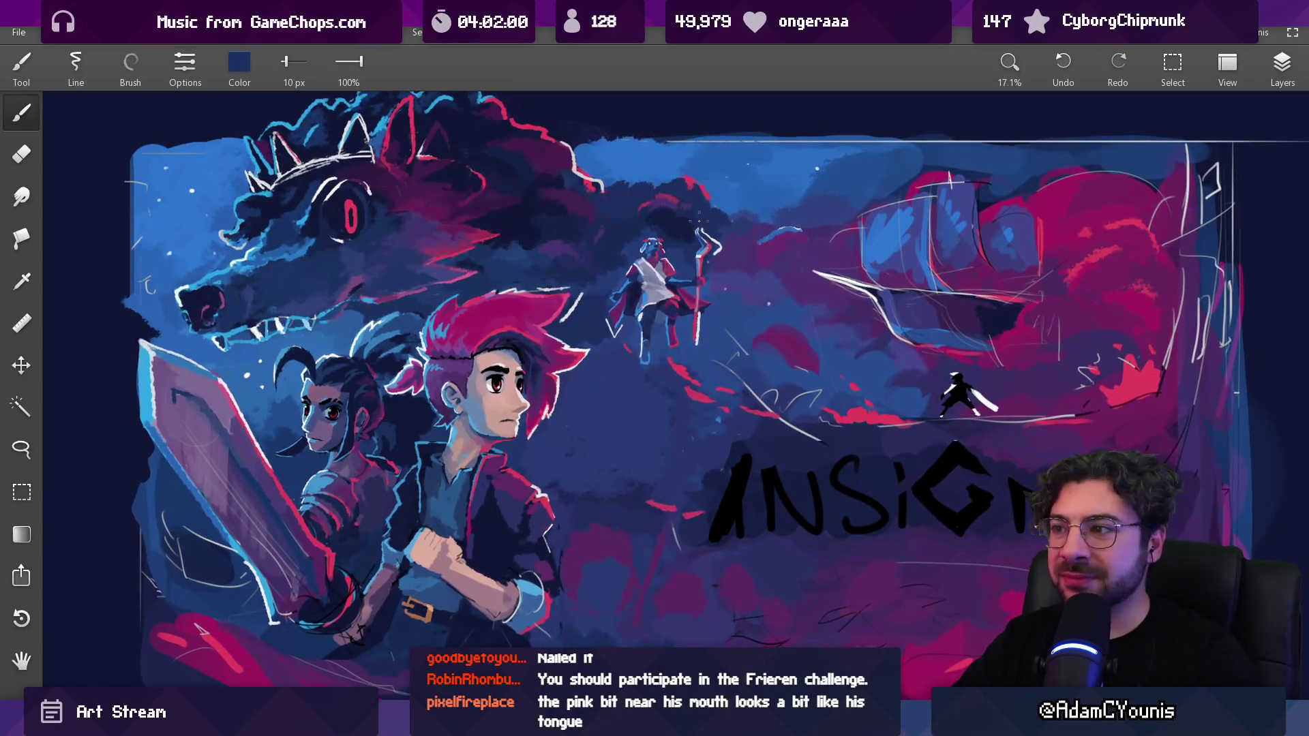
scroll(694, 228, "down", 2)
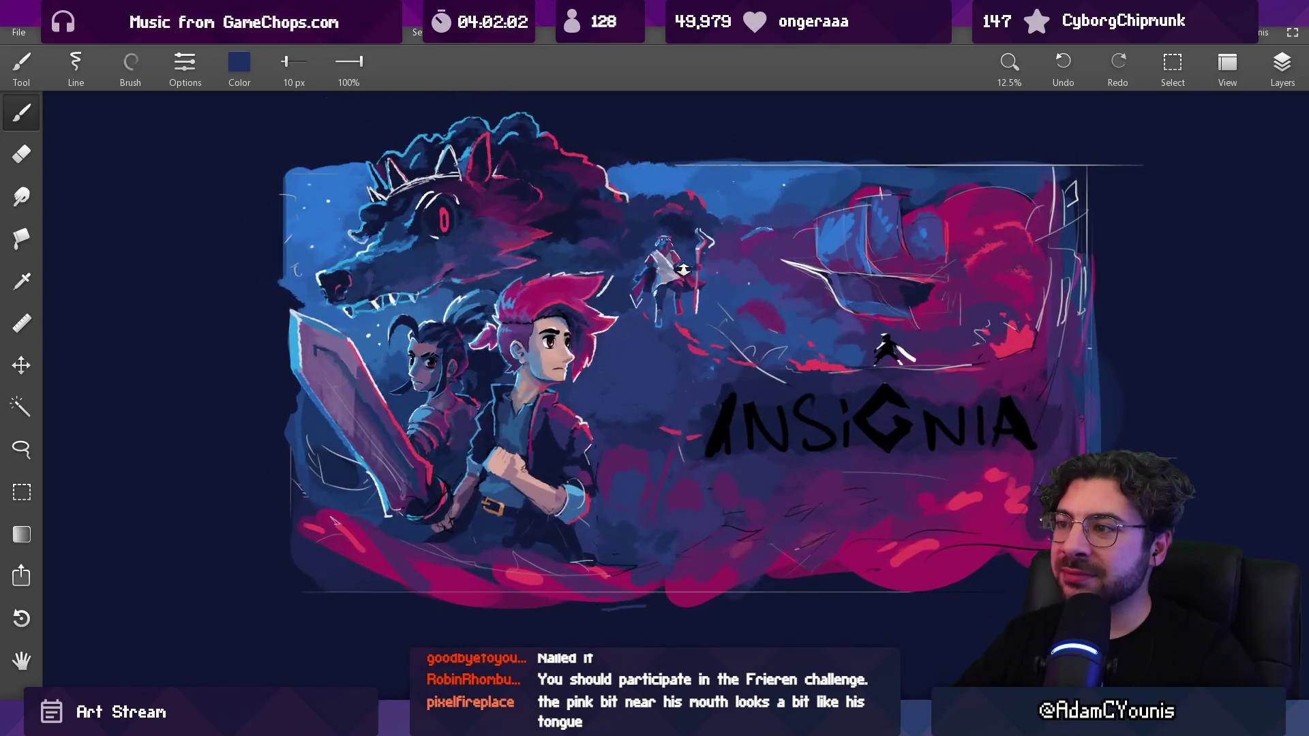
scroll(653, 196, "up", 4)
scroll(653, 195, "up", 4)
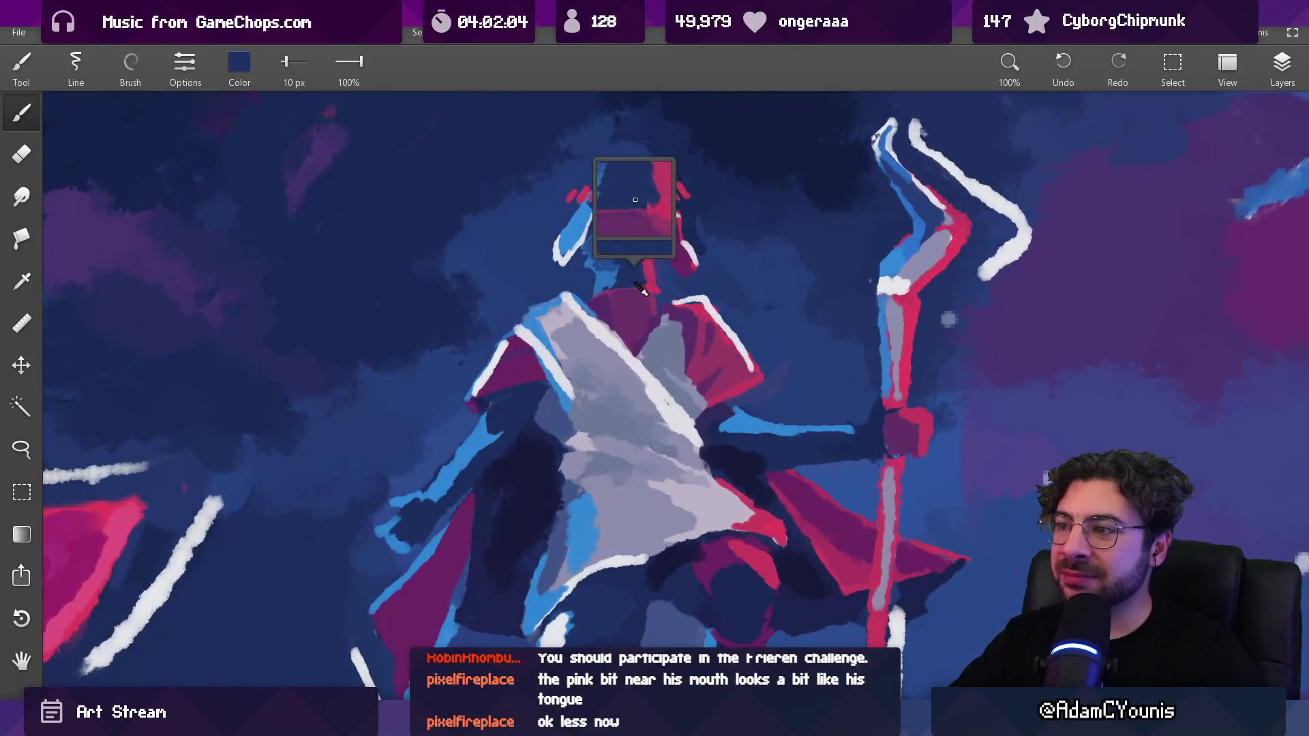
left_click_drag(653, 295, 654, 251)
scroll(650, 256, "down", 3)
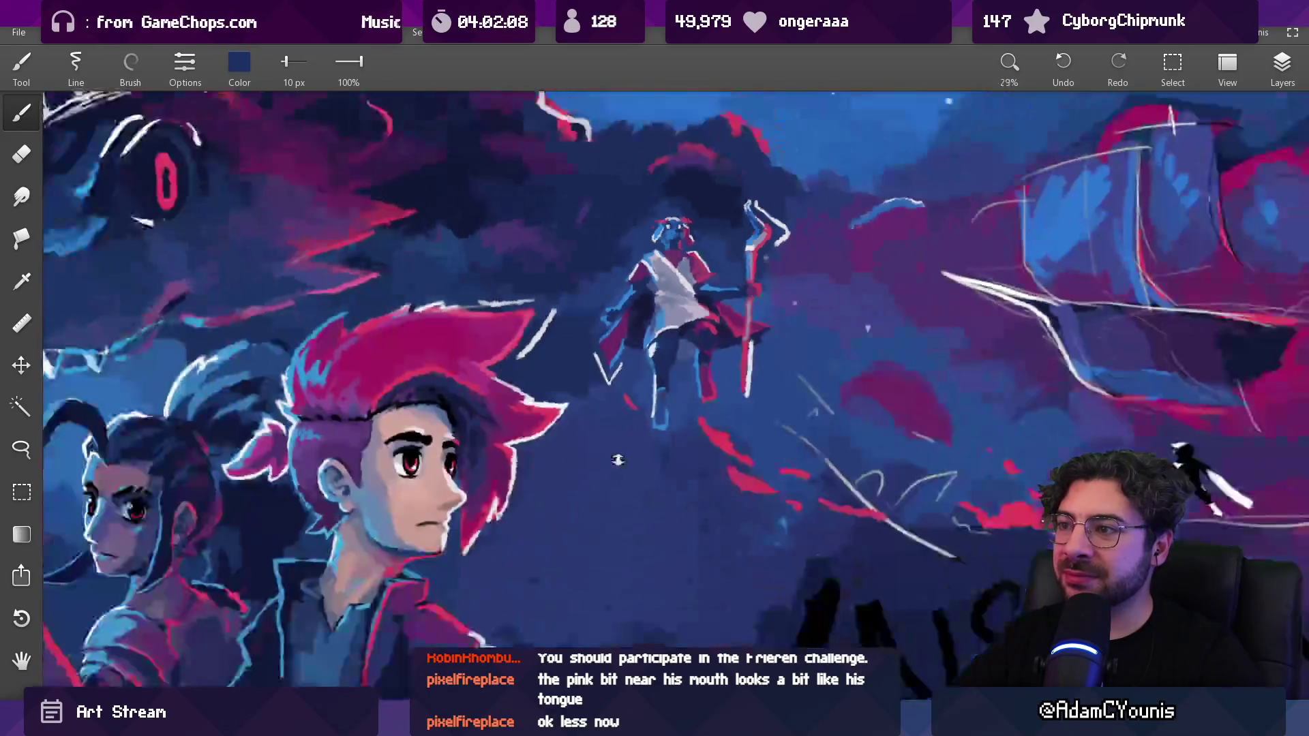
left_click_drag(669, 314, 634, 306)
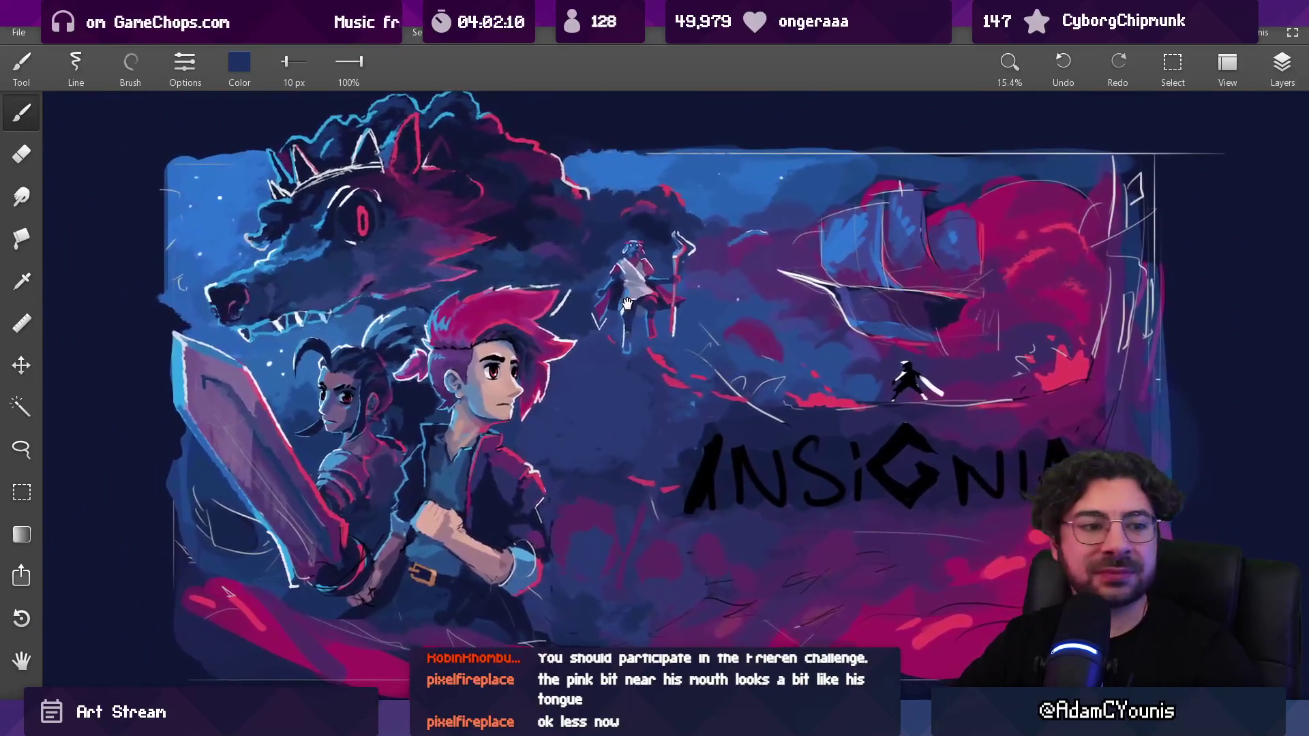
scroll(666, 215, "up", 2)
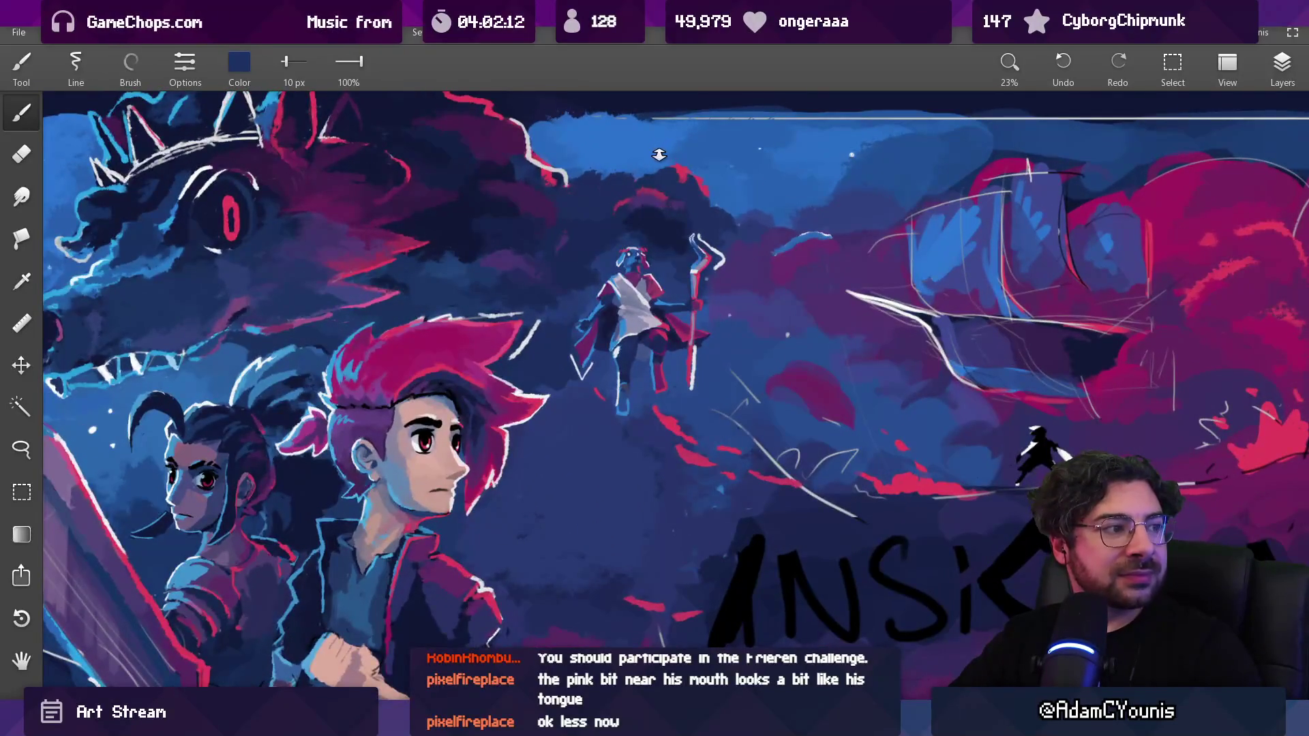
scroll(653, 177, "up", 1)
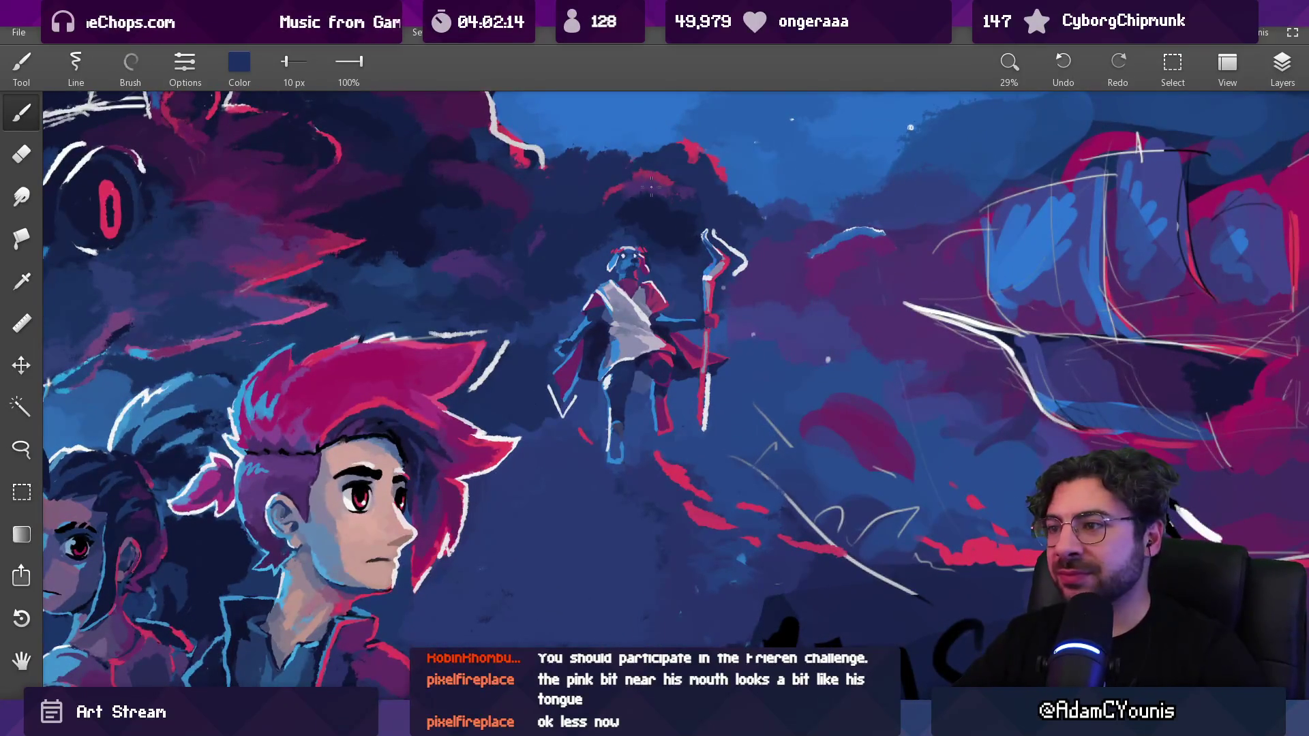
scroll(675, 290, "up", 5)
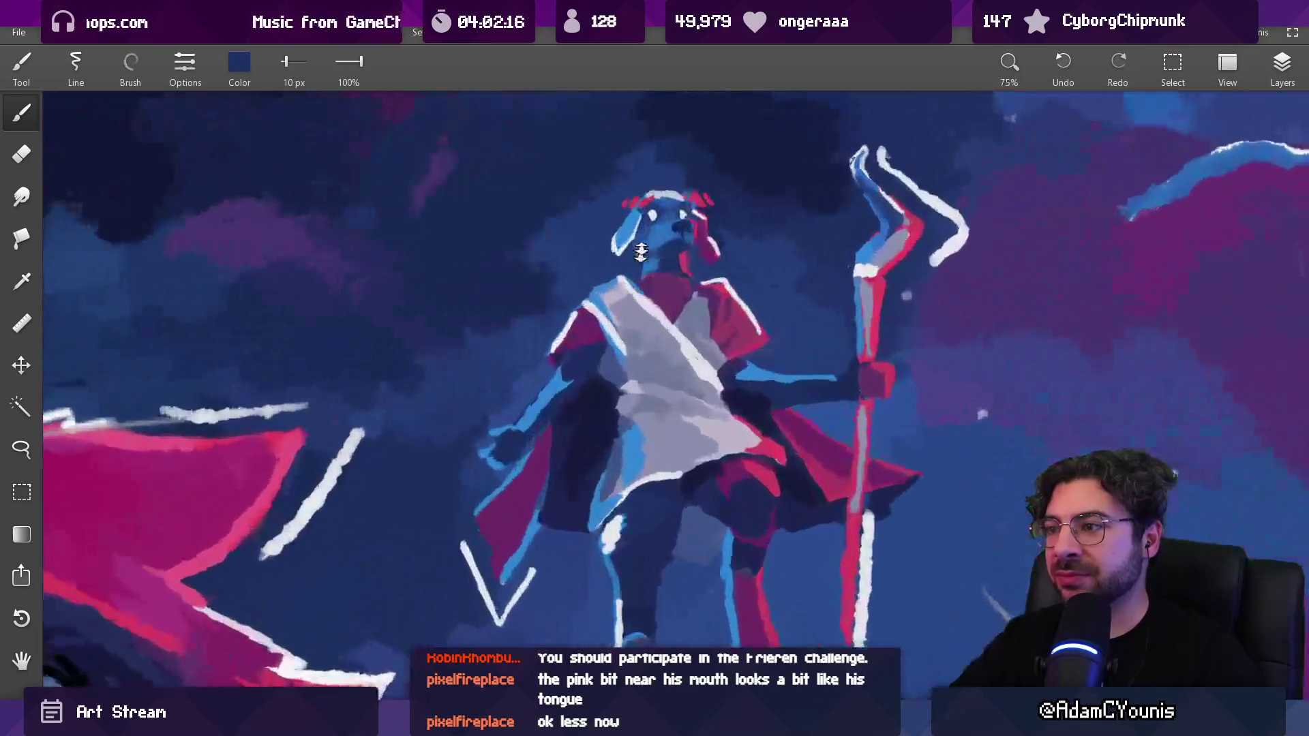
left_click(653, 277, "alt")
left_click(665, 262, "alt")
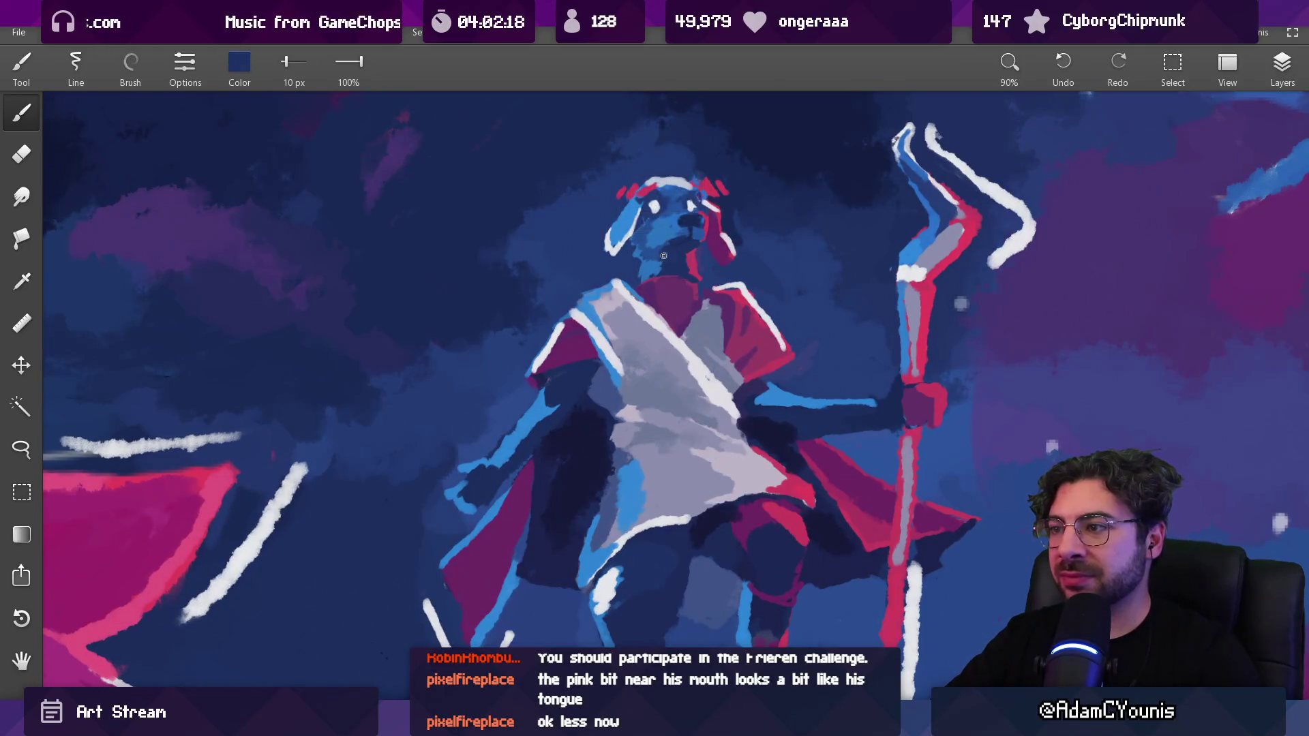
Zoom out to the full poster and sample white from the ship's outline
scroll(663, 269, "down", 8)
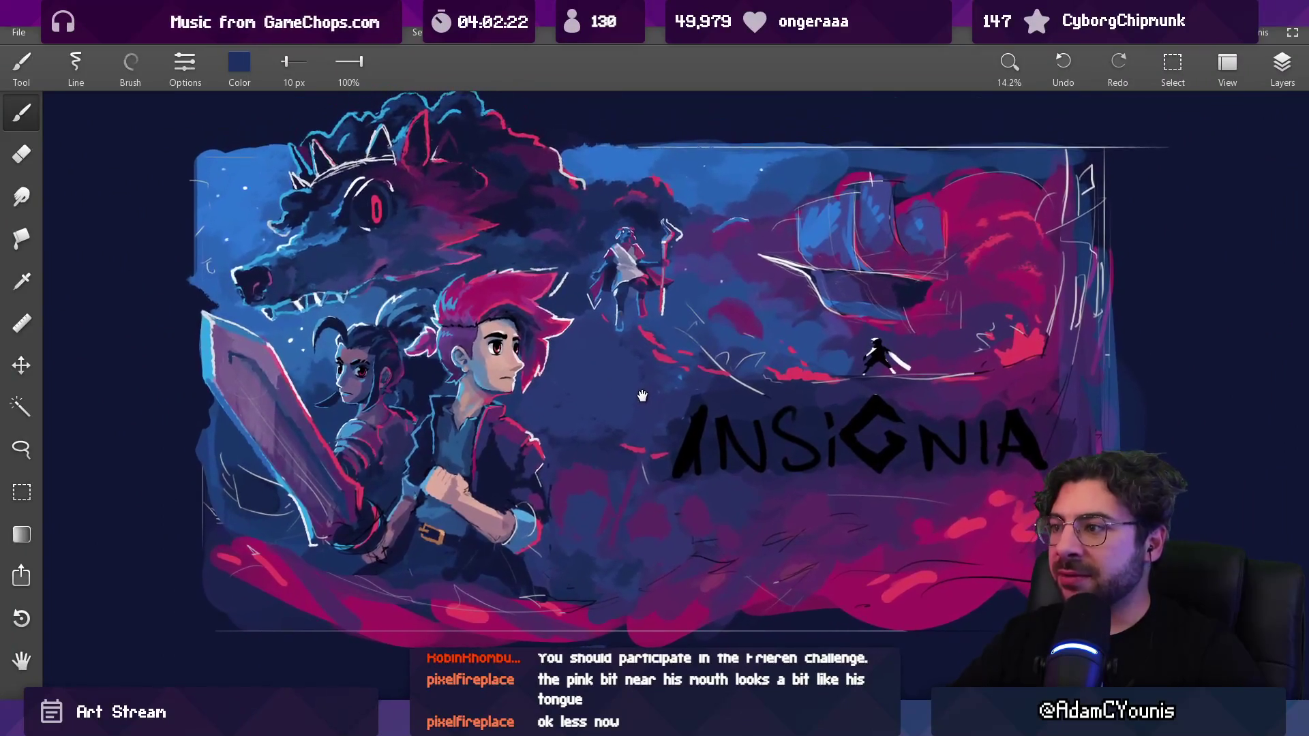
scroll(654, 371, "up", 5)
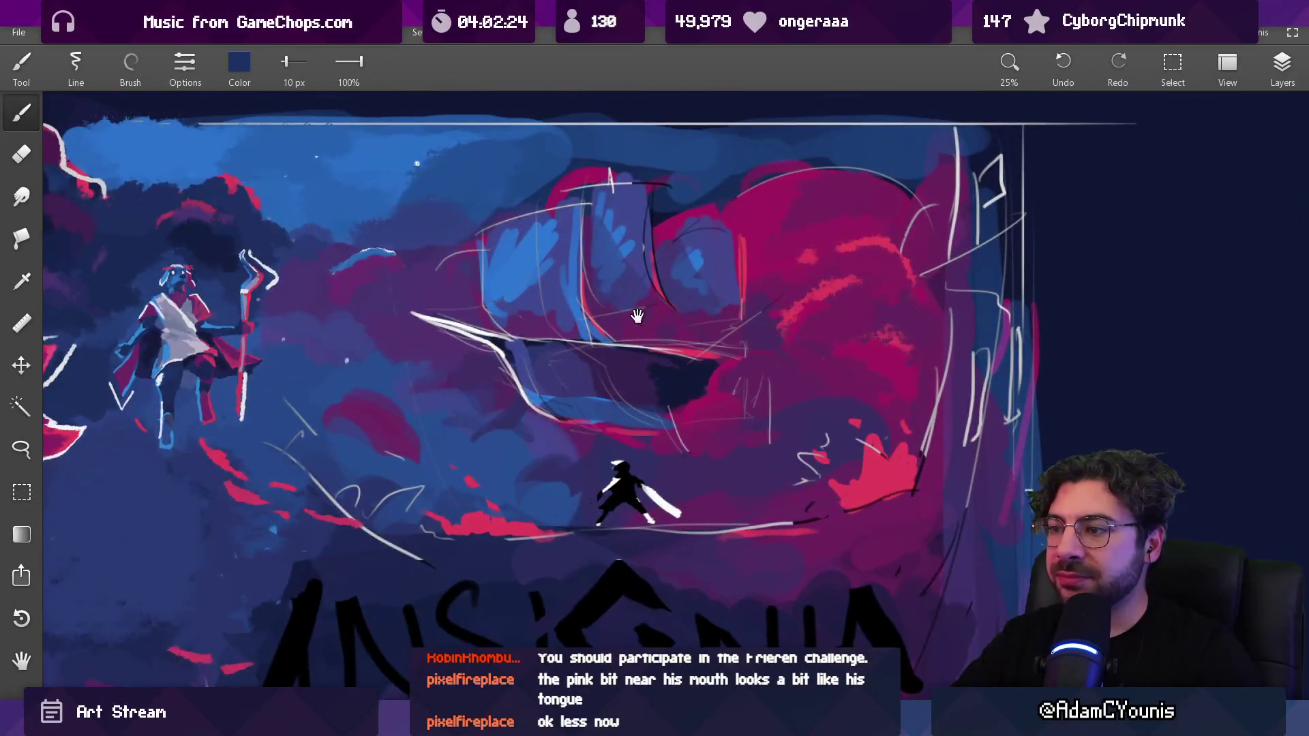
scroll(577, 338, "down", 5)
scroll(579, 346, "up", 1)
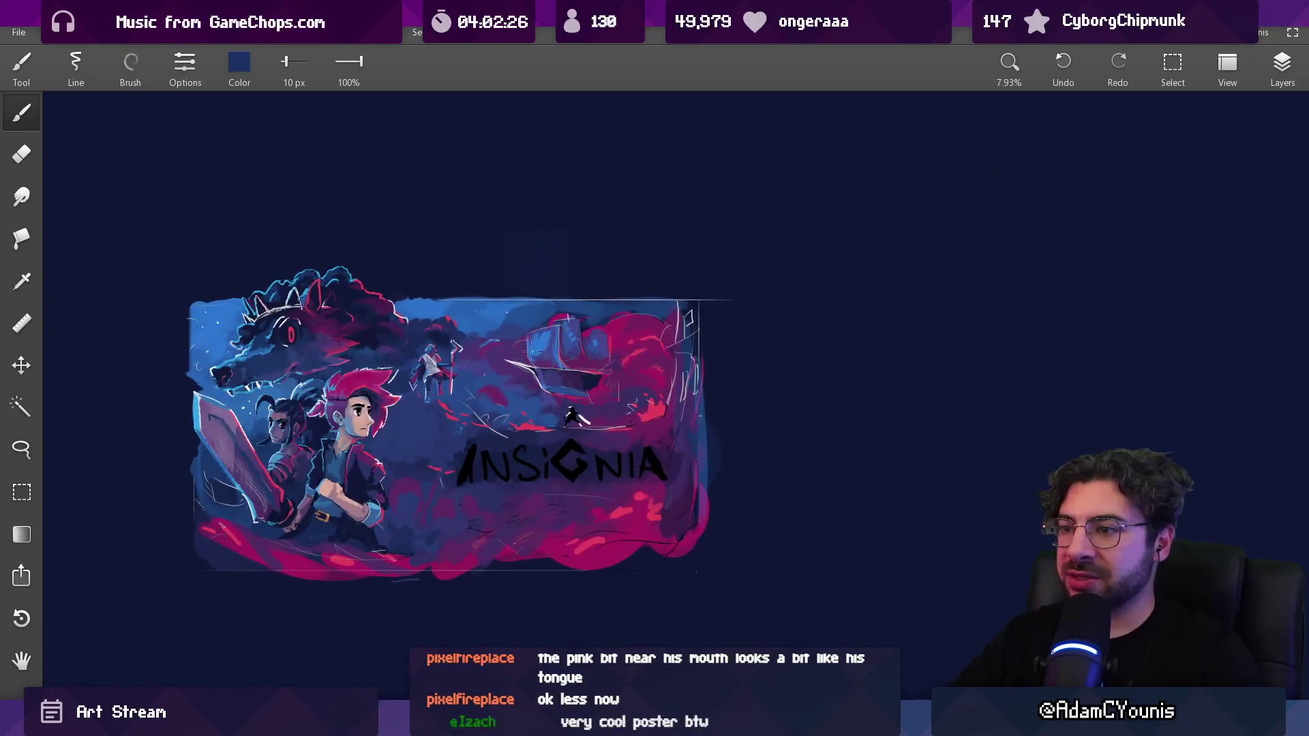
scroll(543, 352, "up", 1)
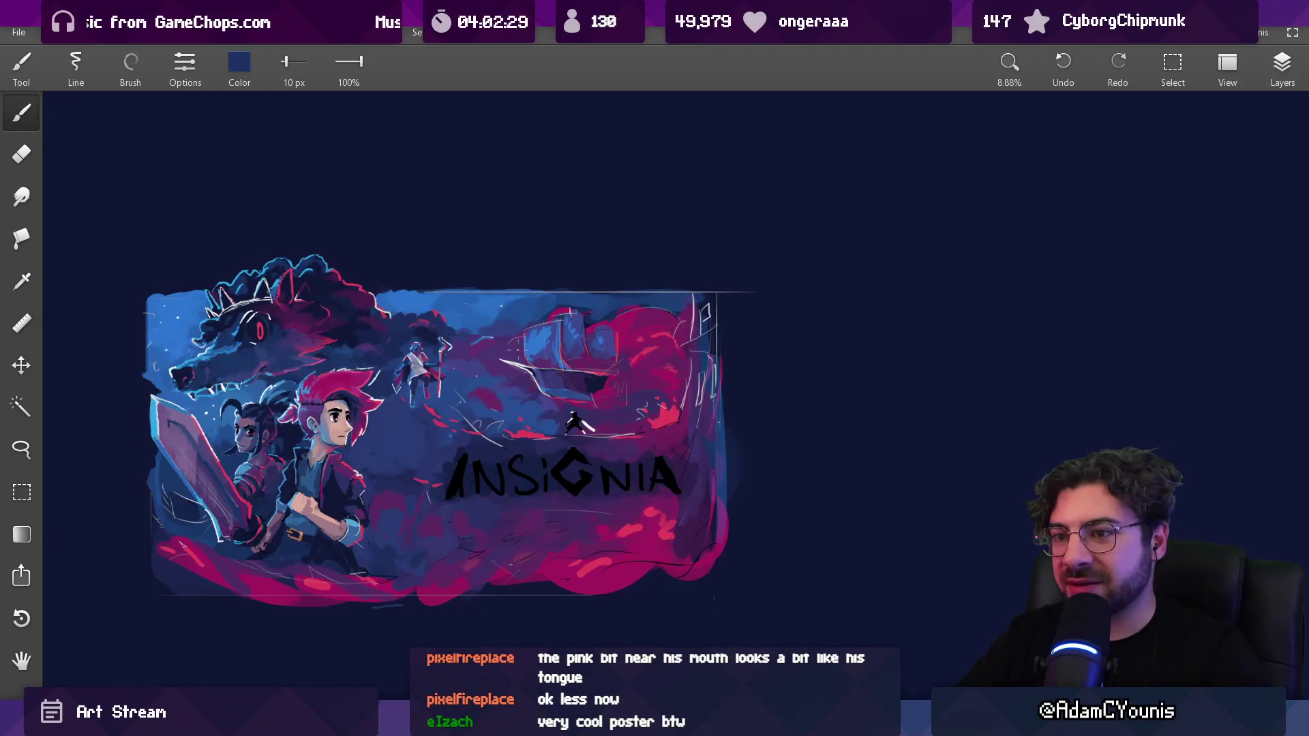
left_click_drag(535, 354, 525, 368)
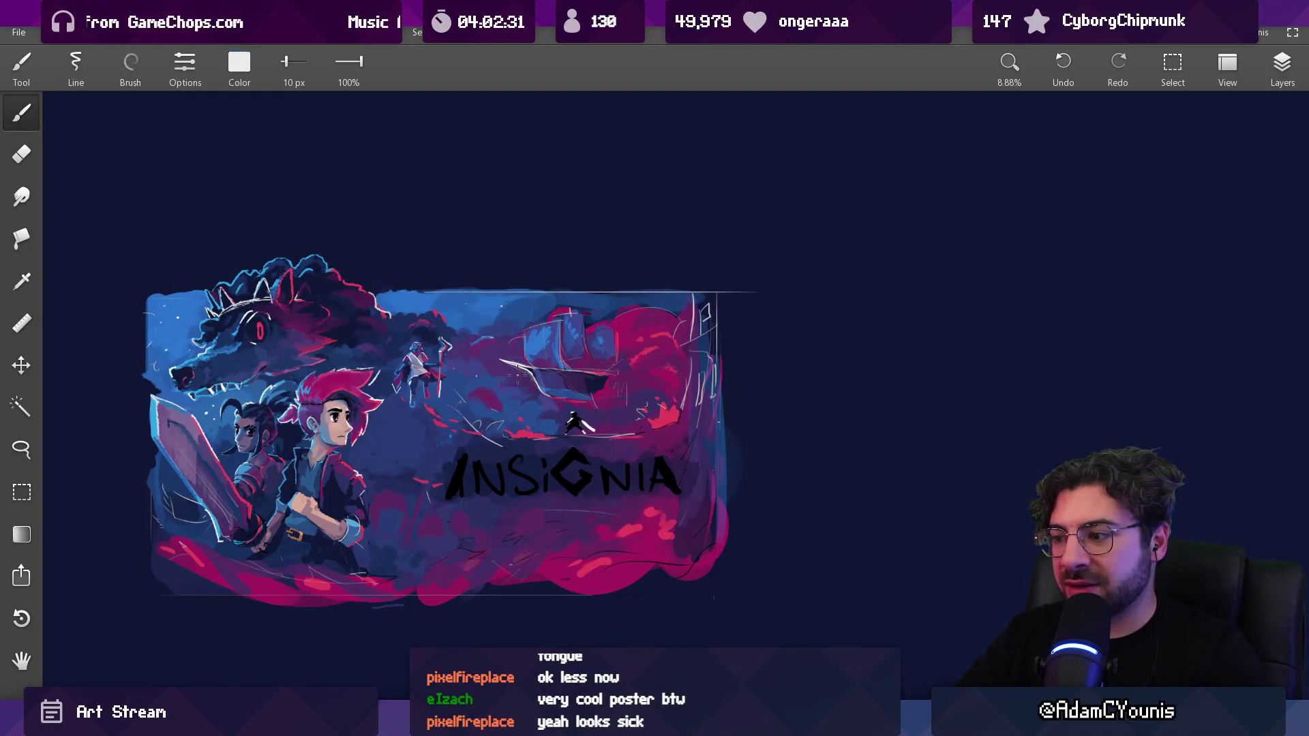
Snap the Hunden Ship sprite reference beside the widened Insignia poster and zoom into its red-sailed airship
mouse_move(869, 723)
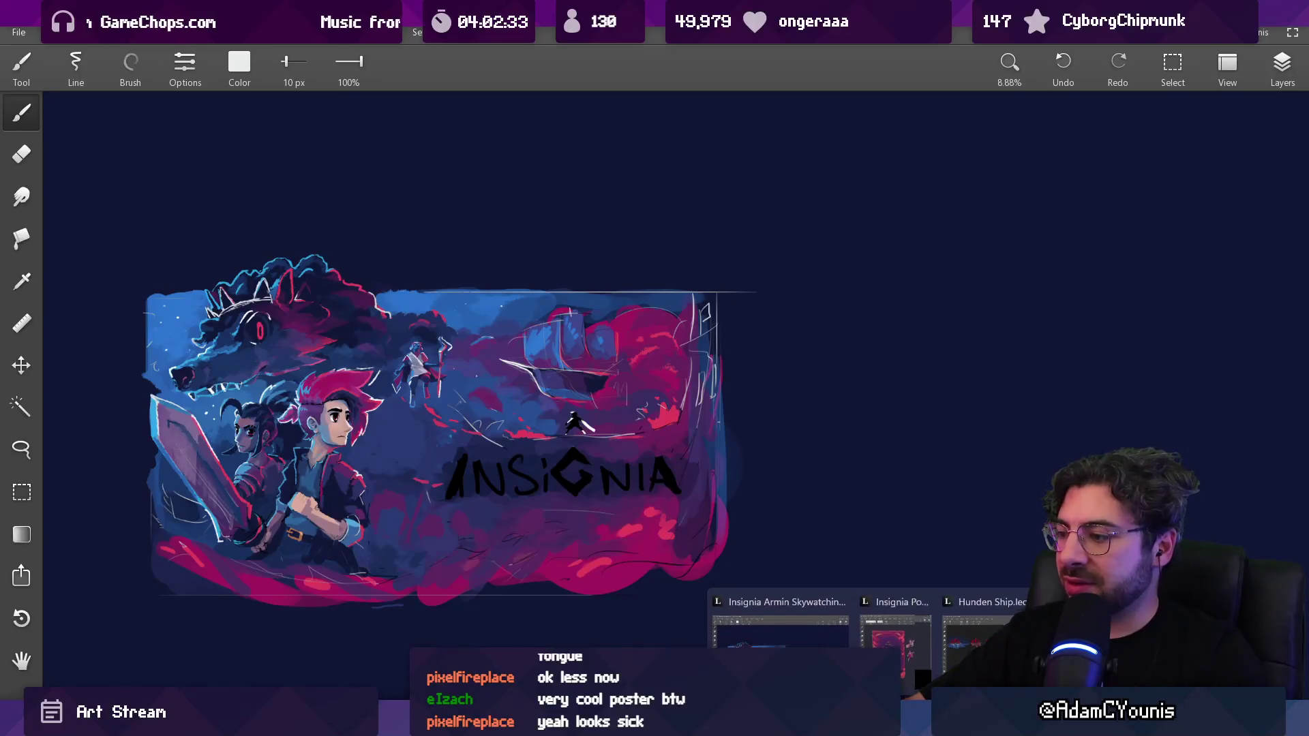
left_click(982, 641)
key("alt+Tab")
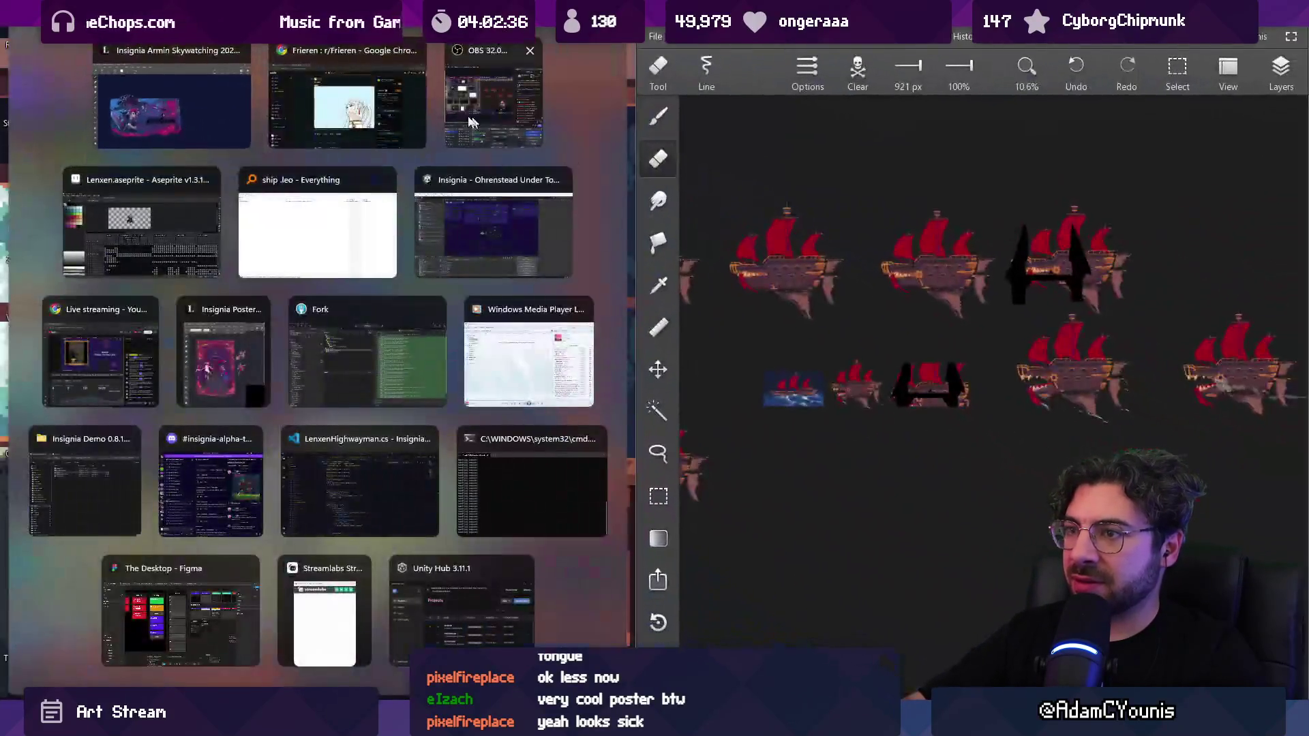
left_click(170, 105)
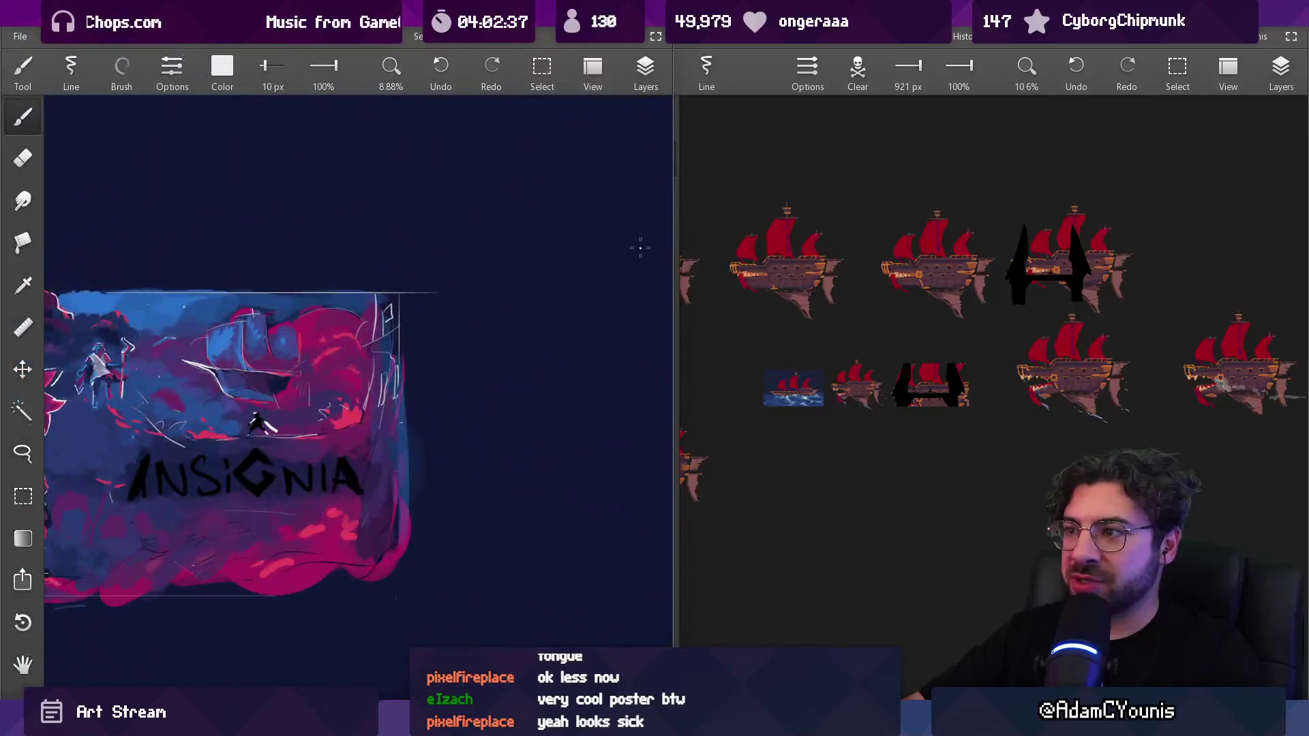
left_click_drag(682, 258, 902, 258)
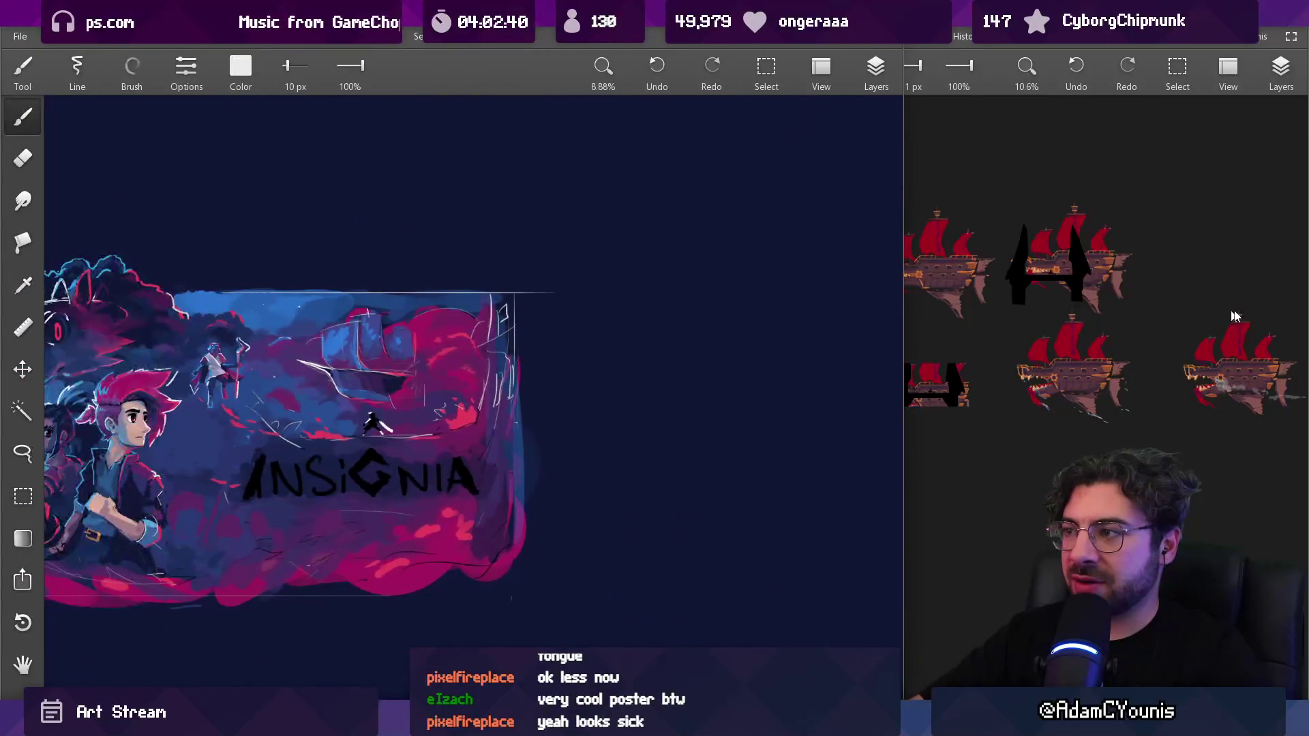
scroll(1251, 328, "up", 3)
scroll(1251, 327, "down", 3)
scroll(1232, 479, "up", 5)
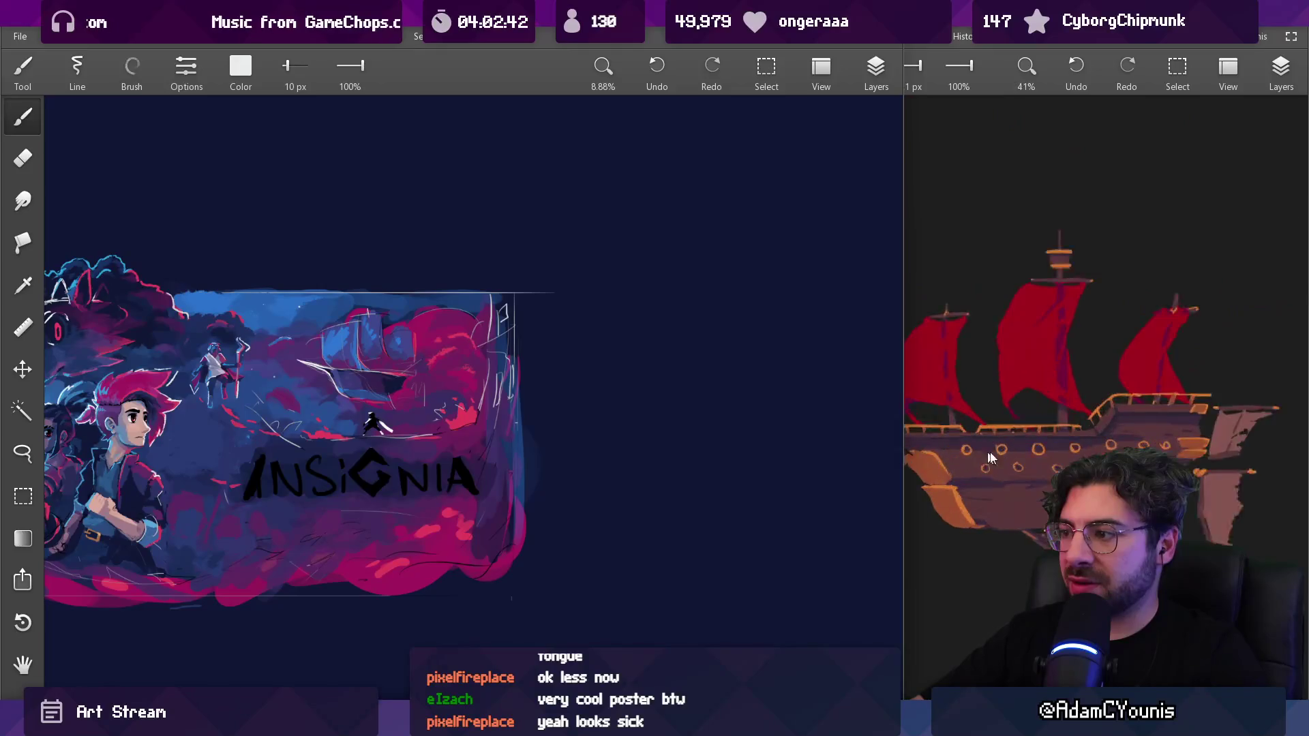
scroll(1233, 476, "up", 2)
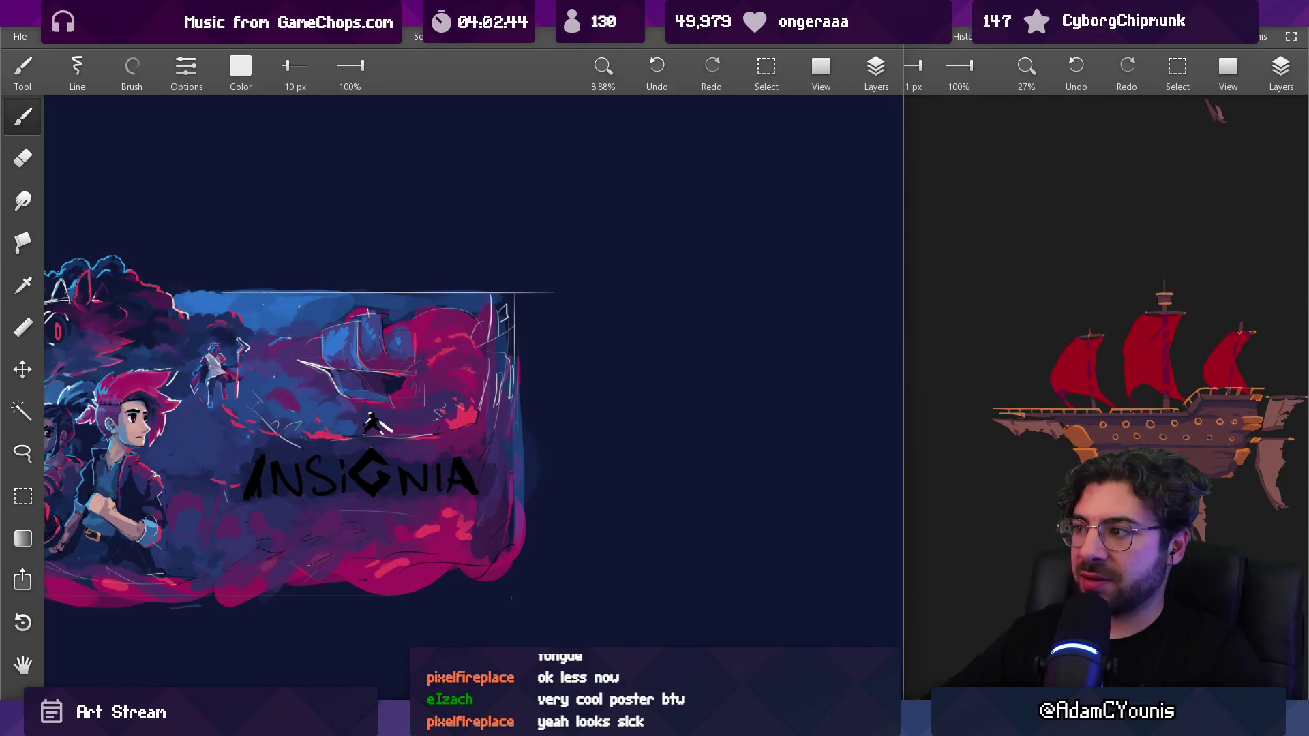
scroll(440, 334, "up", 5)
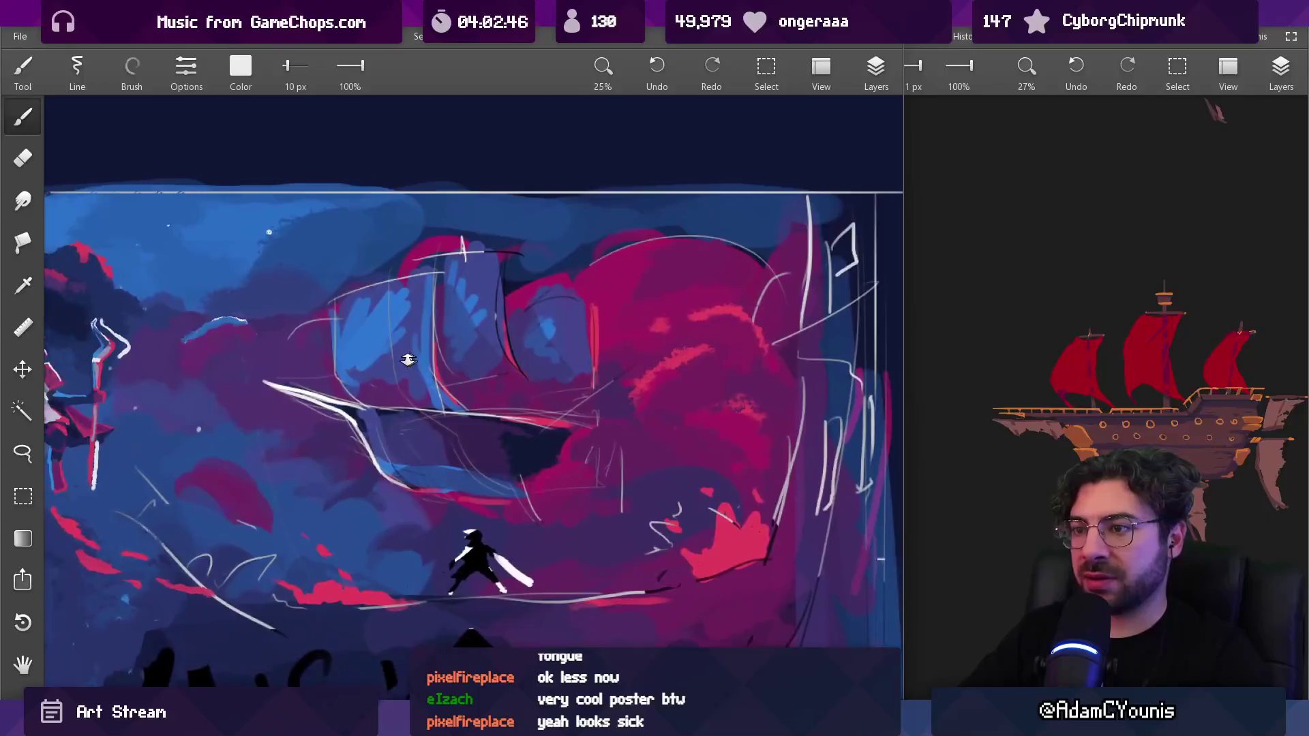
Sample blues from the canvas and paint light-blue strokes along the left sail's edge, tweaking brush size
mouse_move(440, 334)
left_mouse_down()
mouse_move(424, 294)
mouse_move(416, 372)
left_mouse_up()
mouse_move(446, 297)
left_mouse_down()
mouse_move(428, 364)
mouse_move(444, 315)
left_mouse_up()
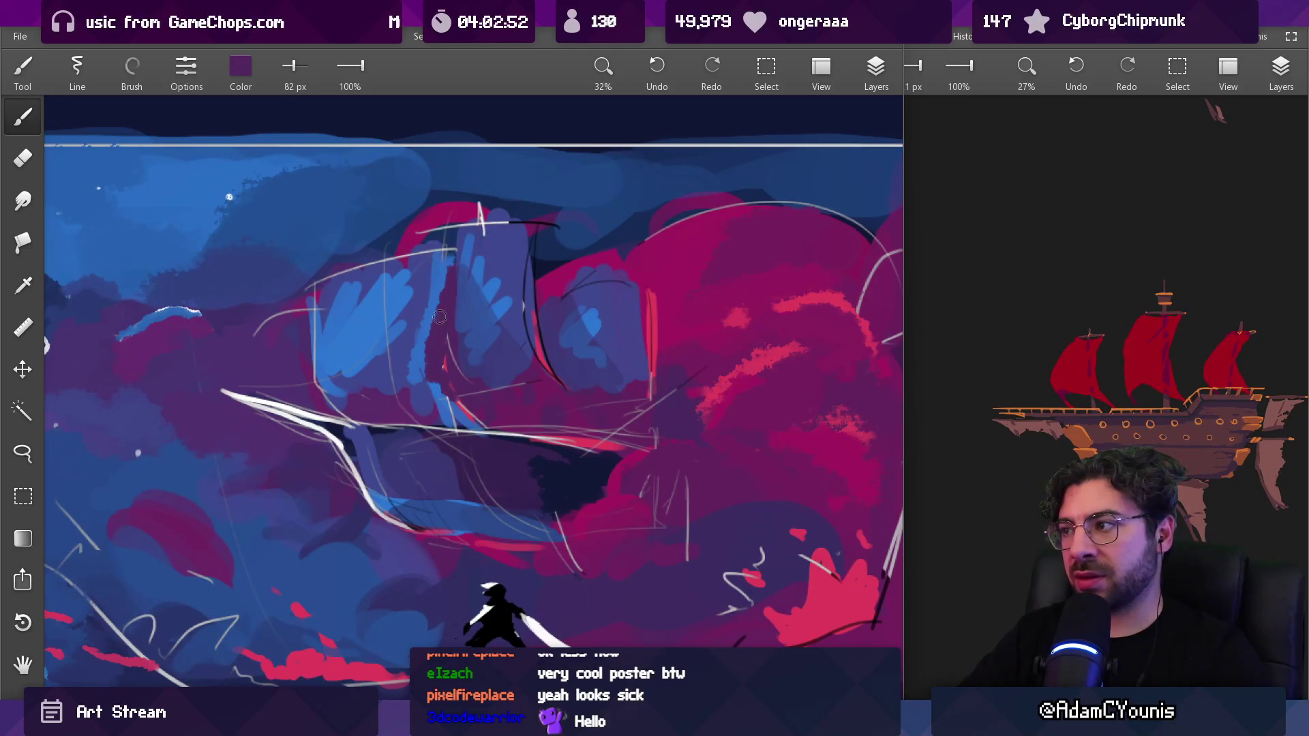
mouse_move(350, 290)
left_mouse_down()
mouse_move(320, 293)
mouse_move(339, 315)
mouse_move(305, 303)
mouse_move(354, 274)
mouse_move(349, 295)
left_mouse_up()
left_click_drag(314, 345, 351, 292)
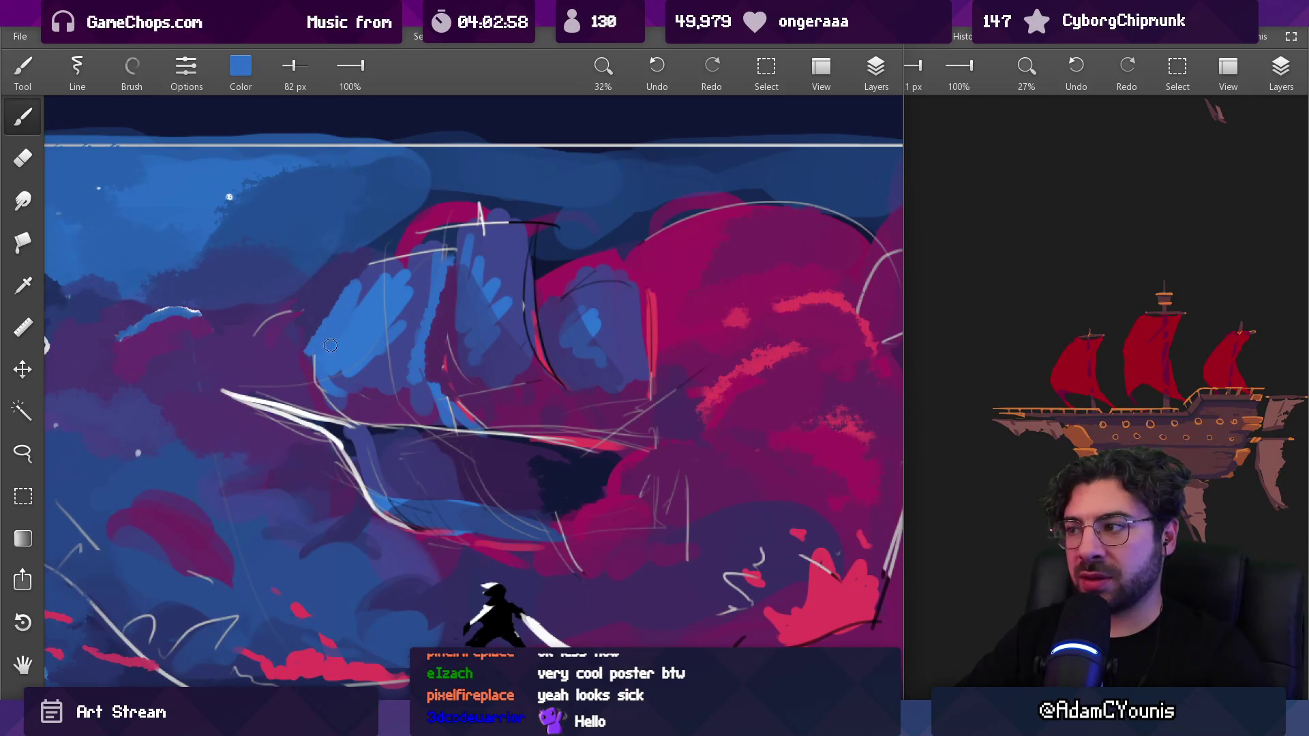
key("bracketleft")
key("bracketleft")
key("bracketleft")
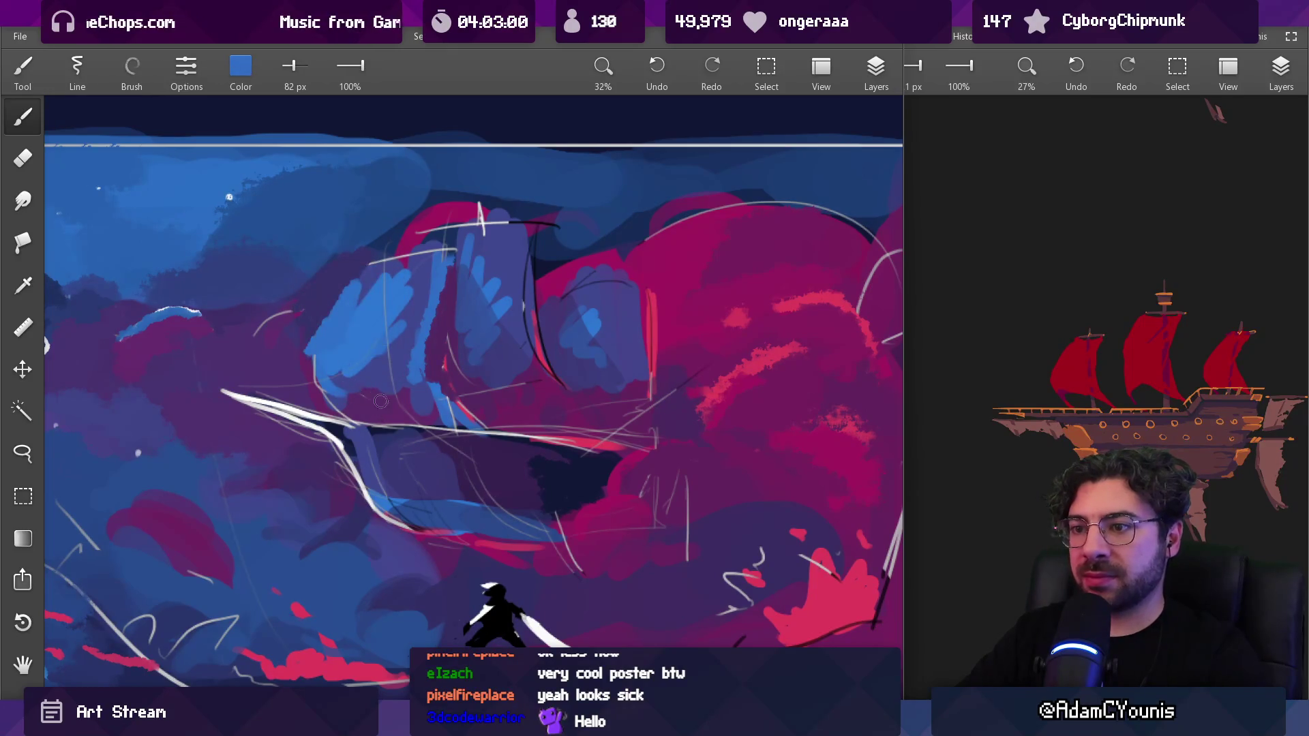
key("bracketright")
key("bracketright")
key("bracketright")
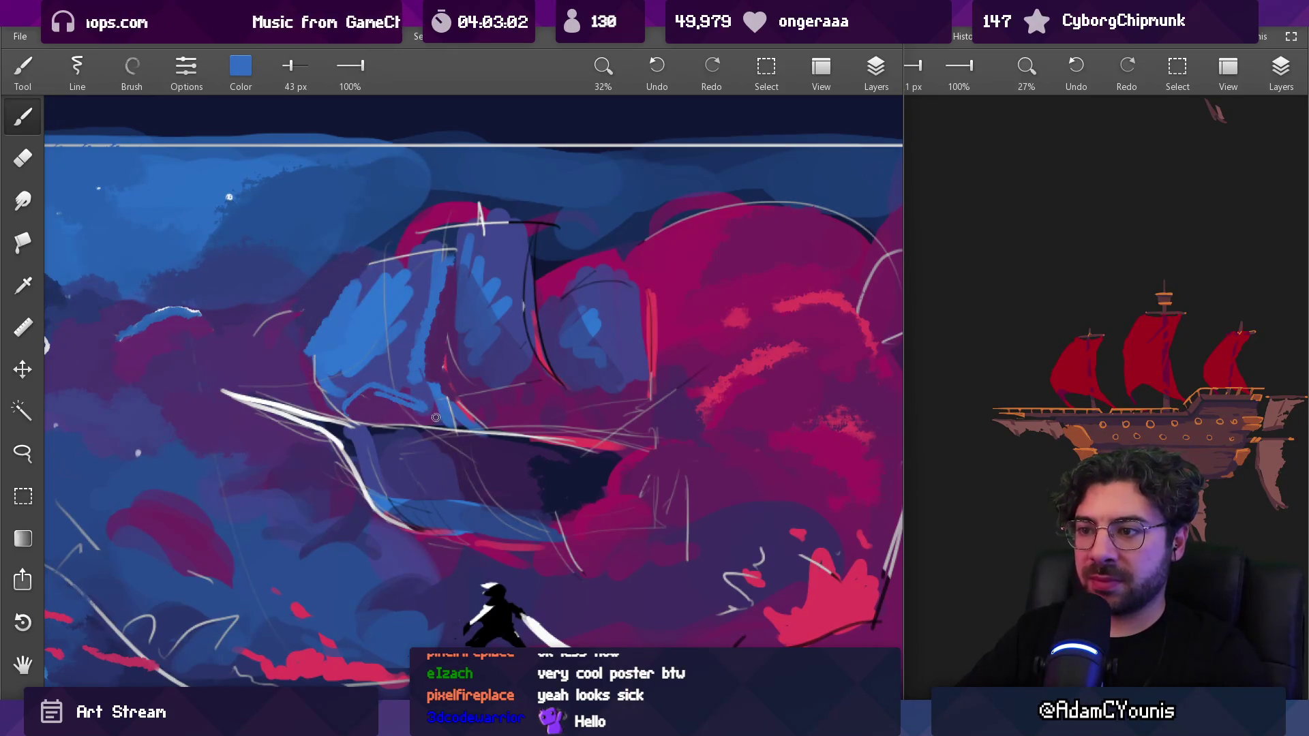
Sample the ship's purples, zoom in closer on the airship, and pick dark navy from the painting
left_click(441, 348, "alt")
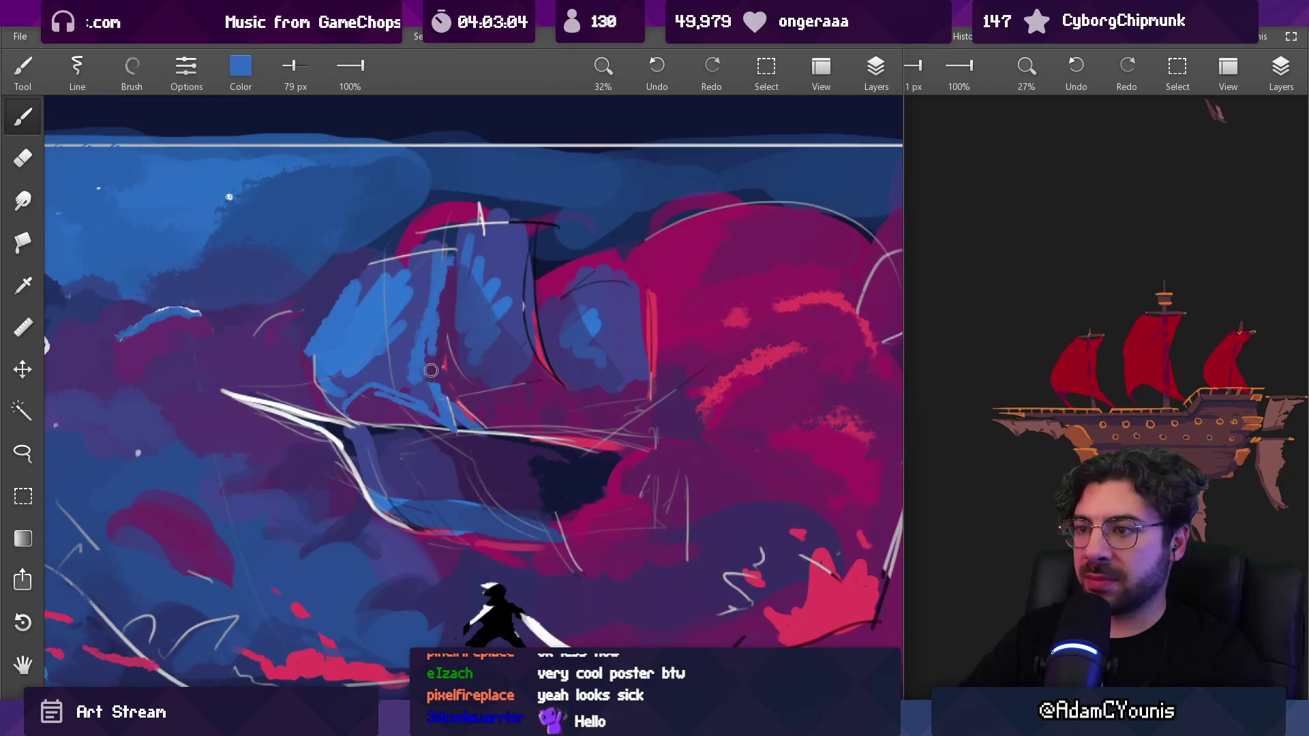
left_click(428, 354, "alt")
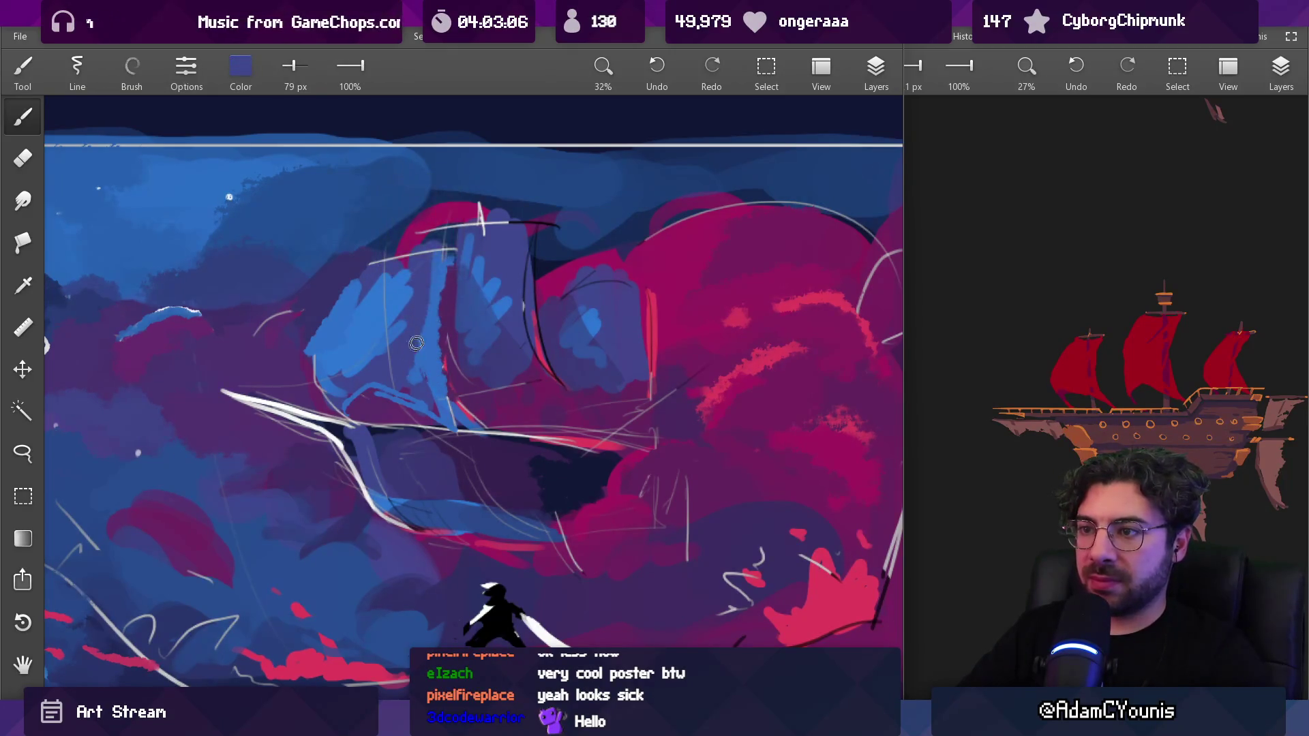
scroll(450, 362, "down", 5)
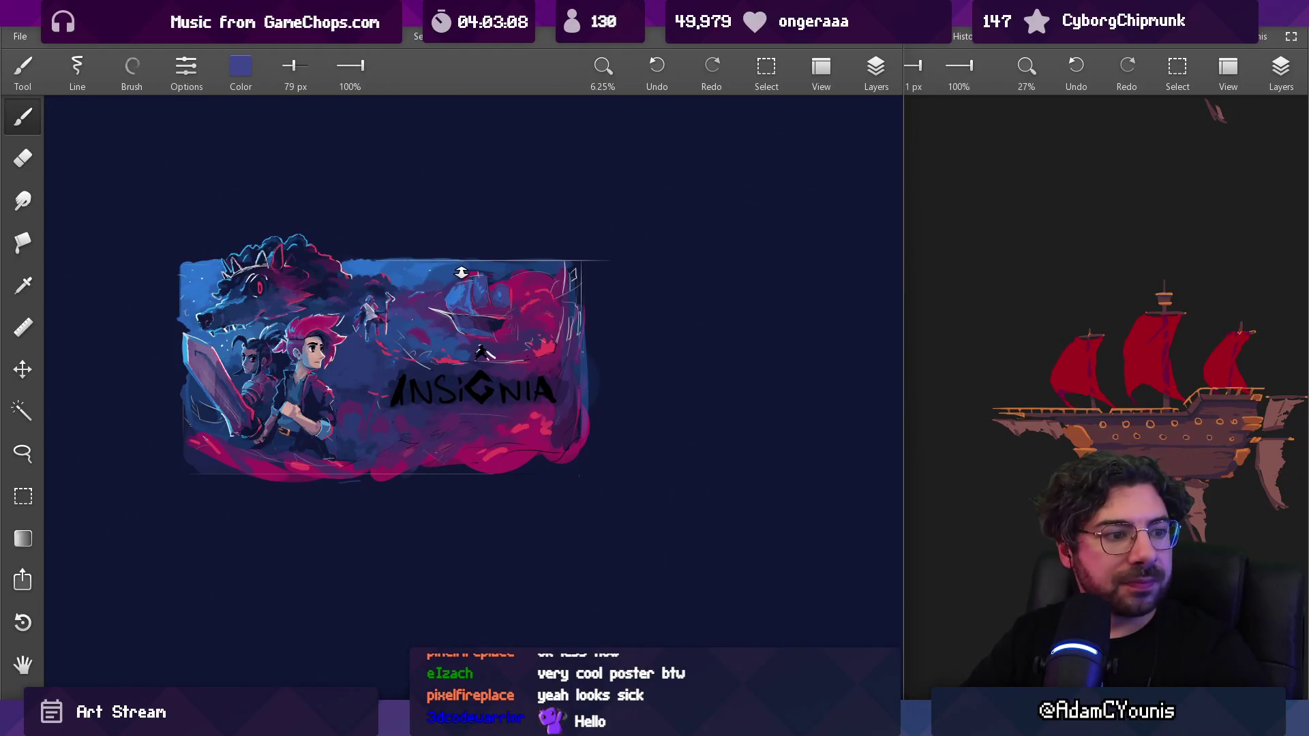
left_click_drag(462, 273, 475, 193)
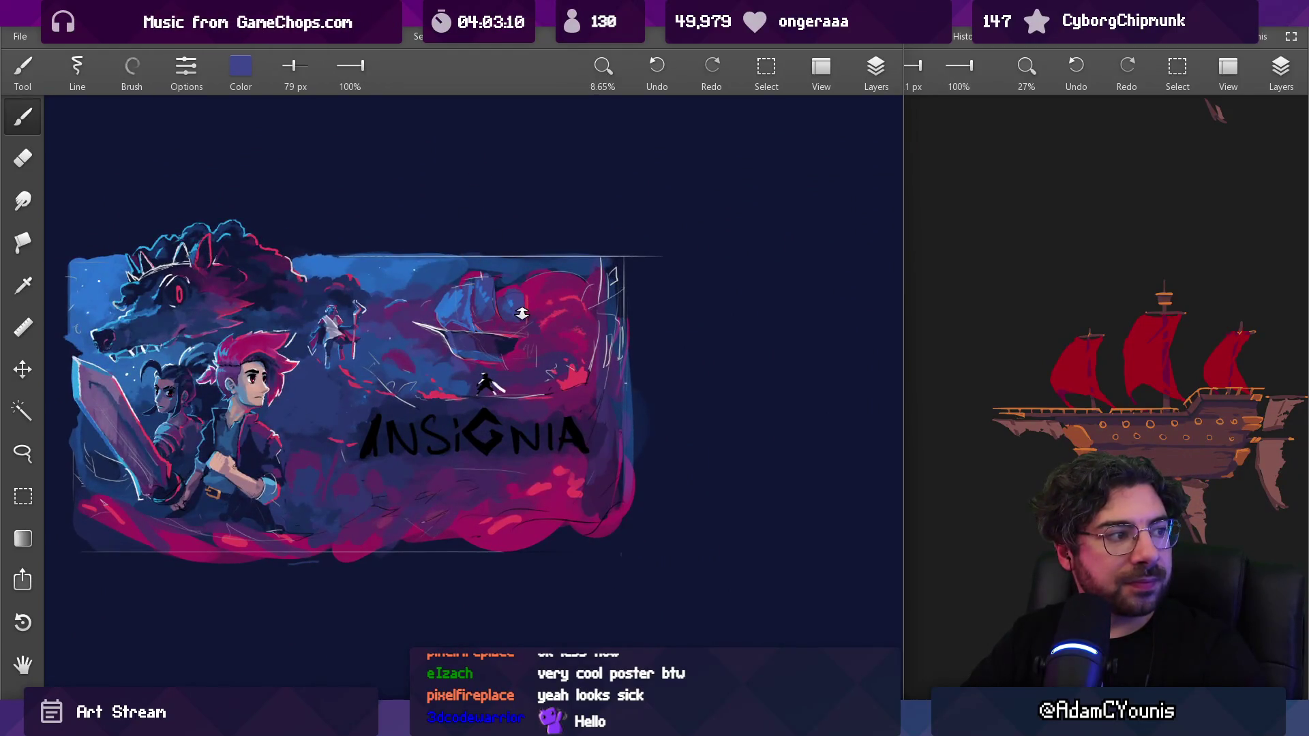
mouse_move(521, 314)
left_mouse_down()
mouse_move(461, 210)
mouse_move(542, 260)
mouse_move(467, 320)
mouse_move(535, 273)
mouse_move(524, 249)
left_mouse_up()
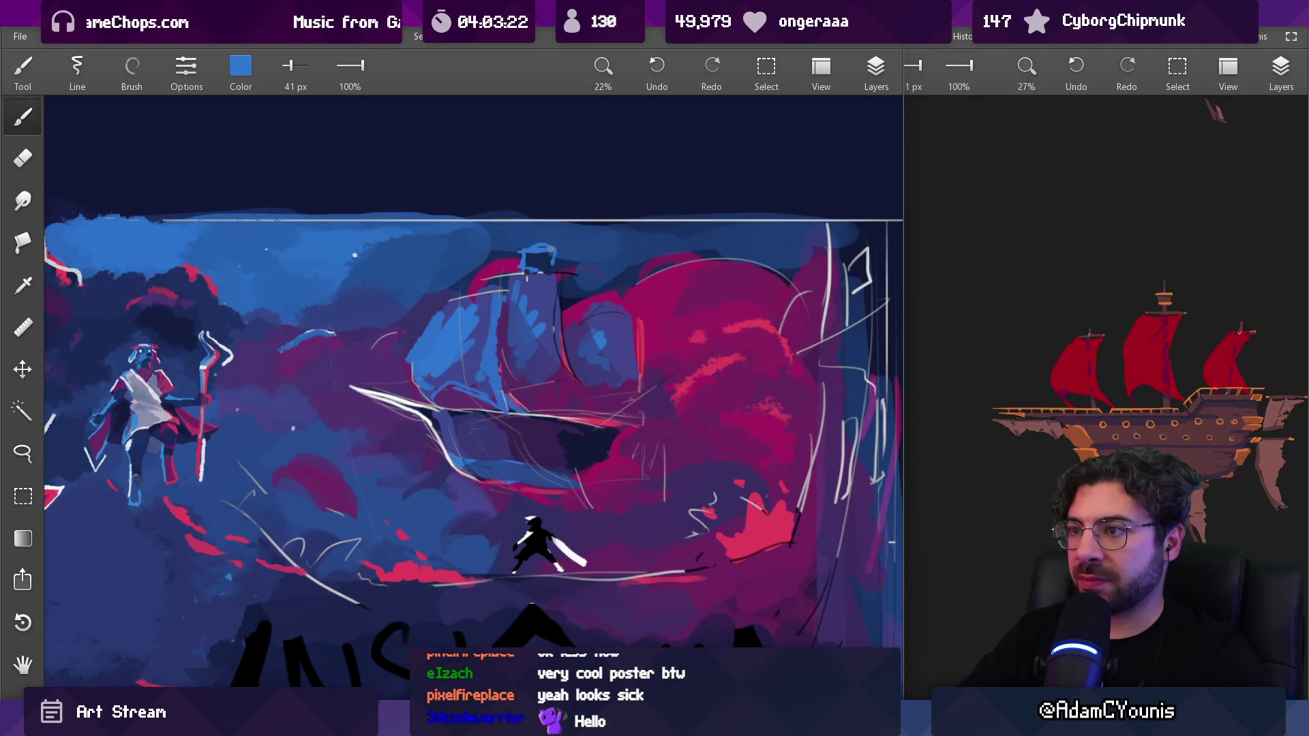
left_click(542, 254)
left_click(559, 253)
Fill the mast-top lookout's interior with dark navy, covering the end of the white line
mouse_move(529, 262)
left_mouse_down()
mouse_move(500, 243)
mouse_move(542, 240)
mouse_move(542, 215)
mouse_move(559, 238)
mouse_move(531, 236)
mouse_move(570, 244)
mouse_move(530, 210)
left_mouse_up()
scroll(539, 251, "up", 3)
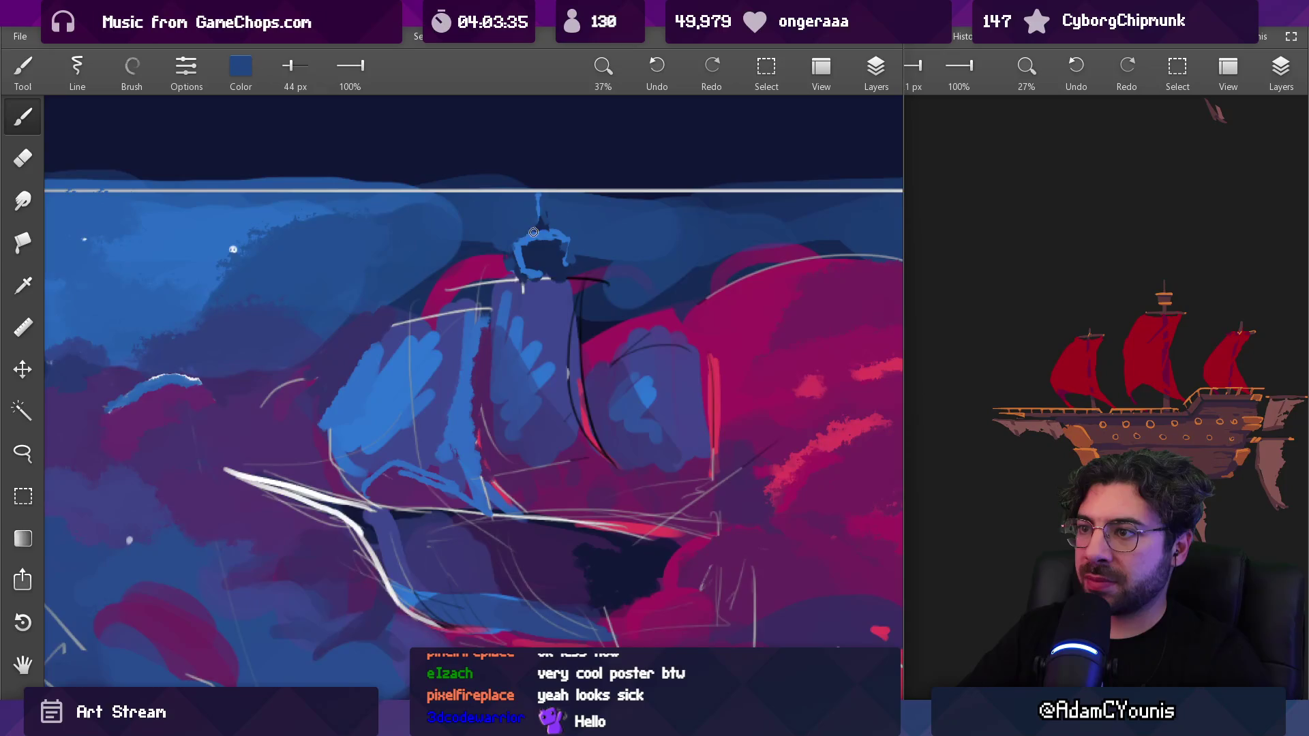
scroll(533, 232, "down", 5)
scroll(568, 210, "up", 6)
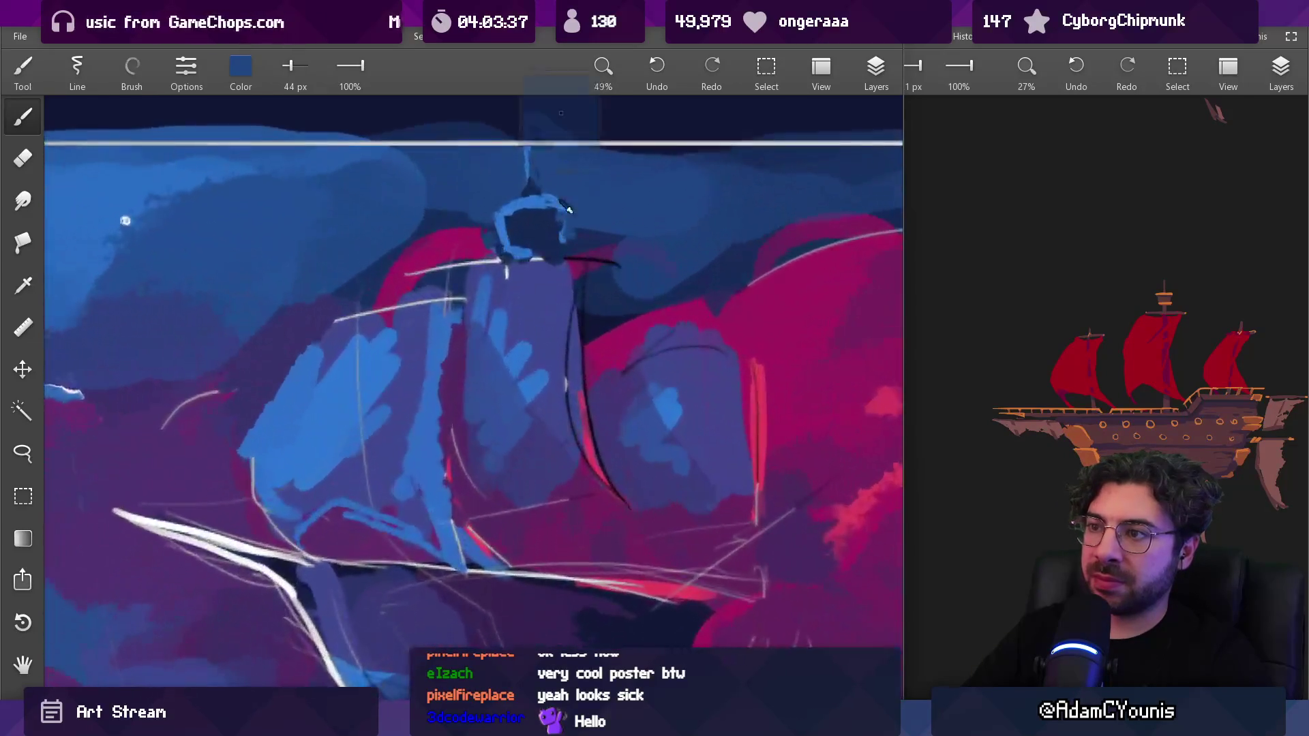
scroll(569, 210, "up", 1)
left_click_drag(553, 216, 529, 143)
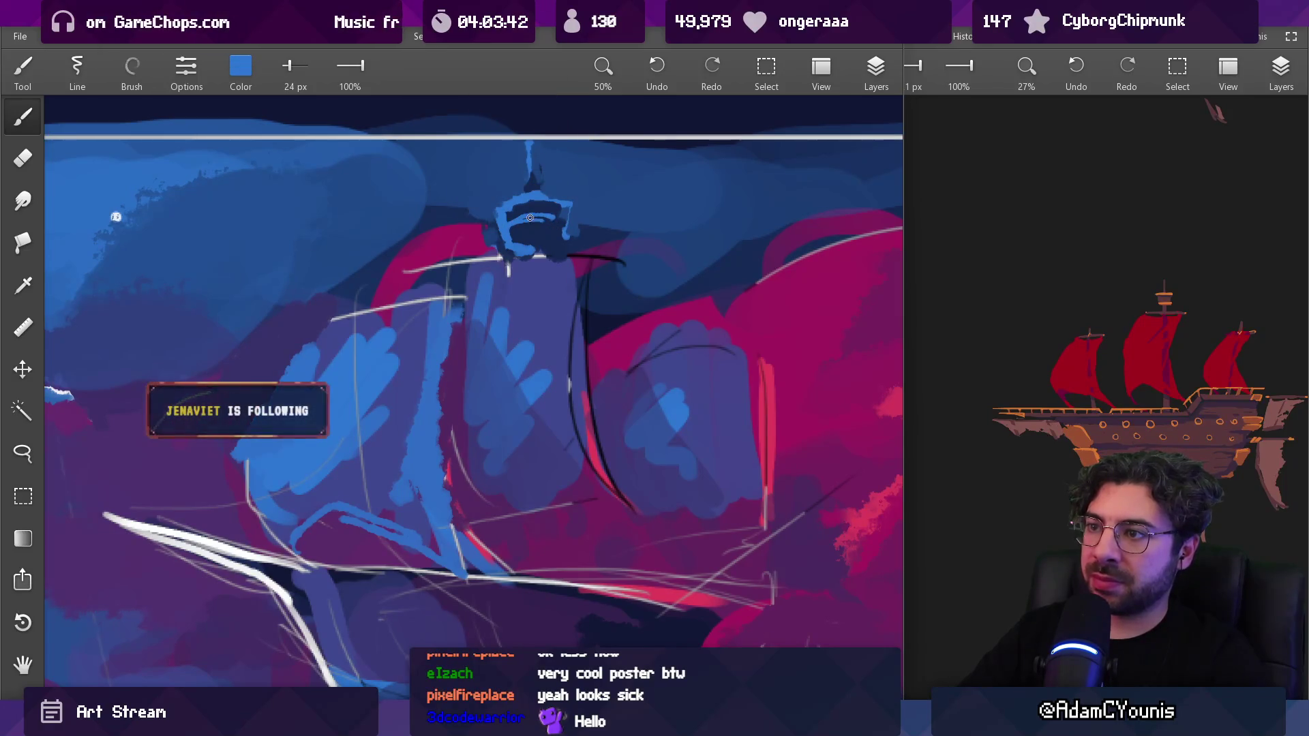
left_click_drag(529, 217, 530, 217)
left_click_drag(530, 218, 533, 230)
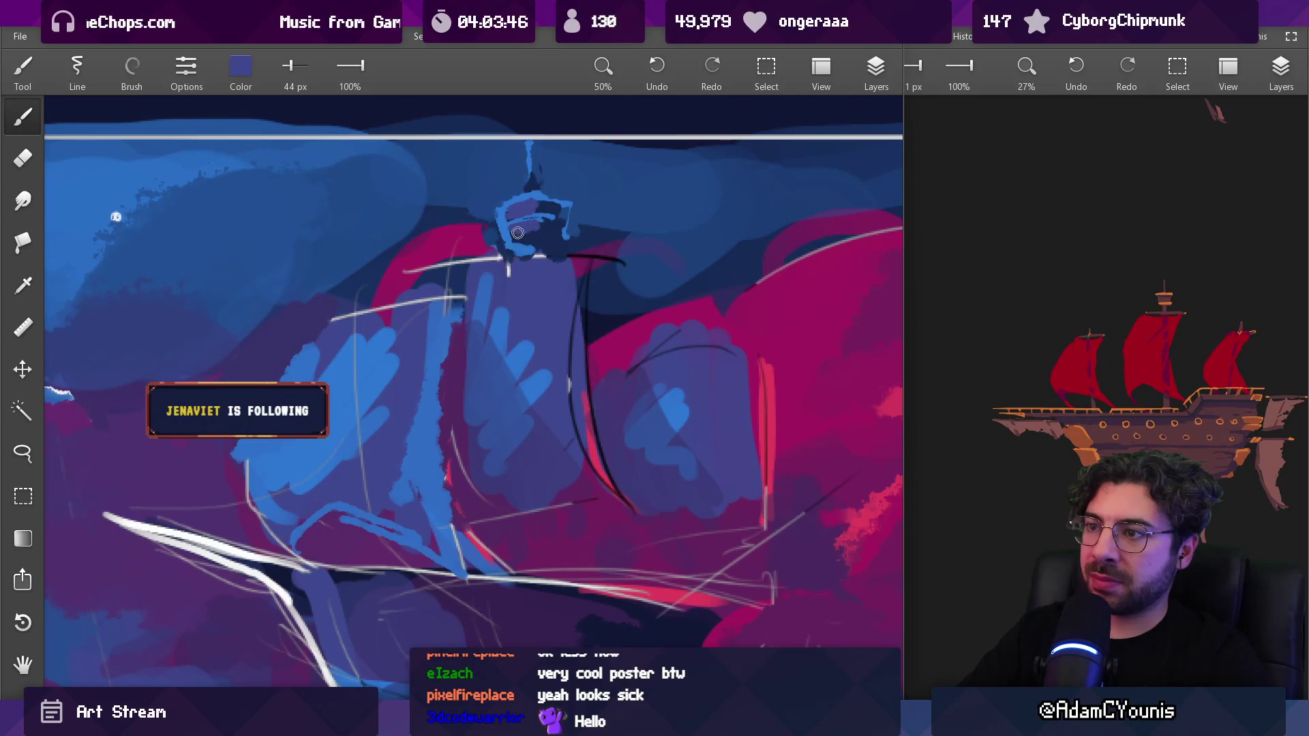
left_click_drag(534, 242, 535, 244)
left_click_drag(538, 254, 543, 244)
Outline the top of the lookout in light blue
key("bracketleft")
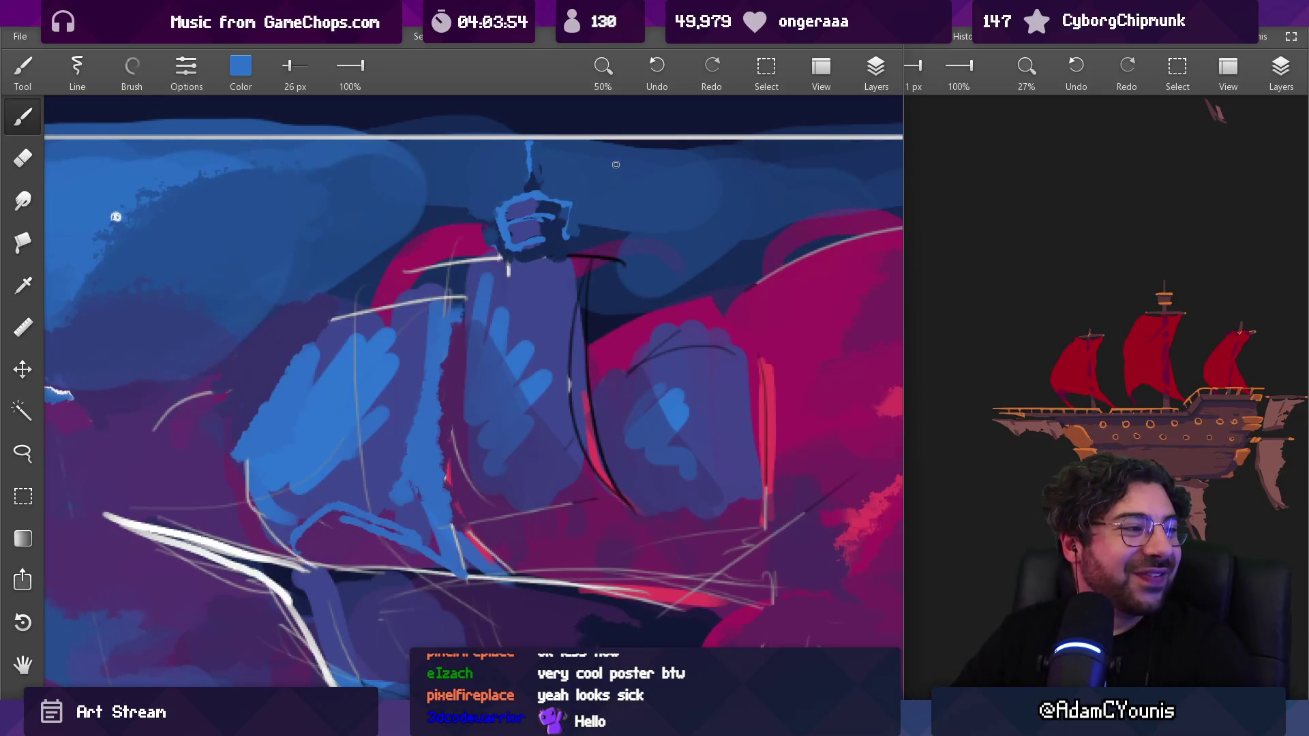
scroll(583, 188, "down", 5)
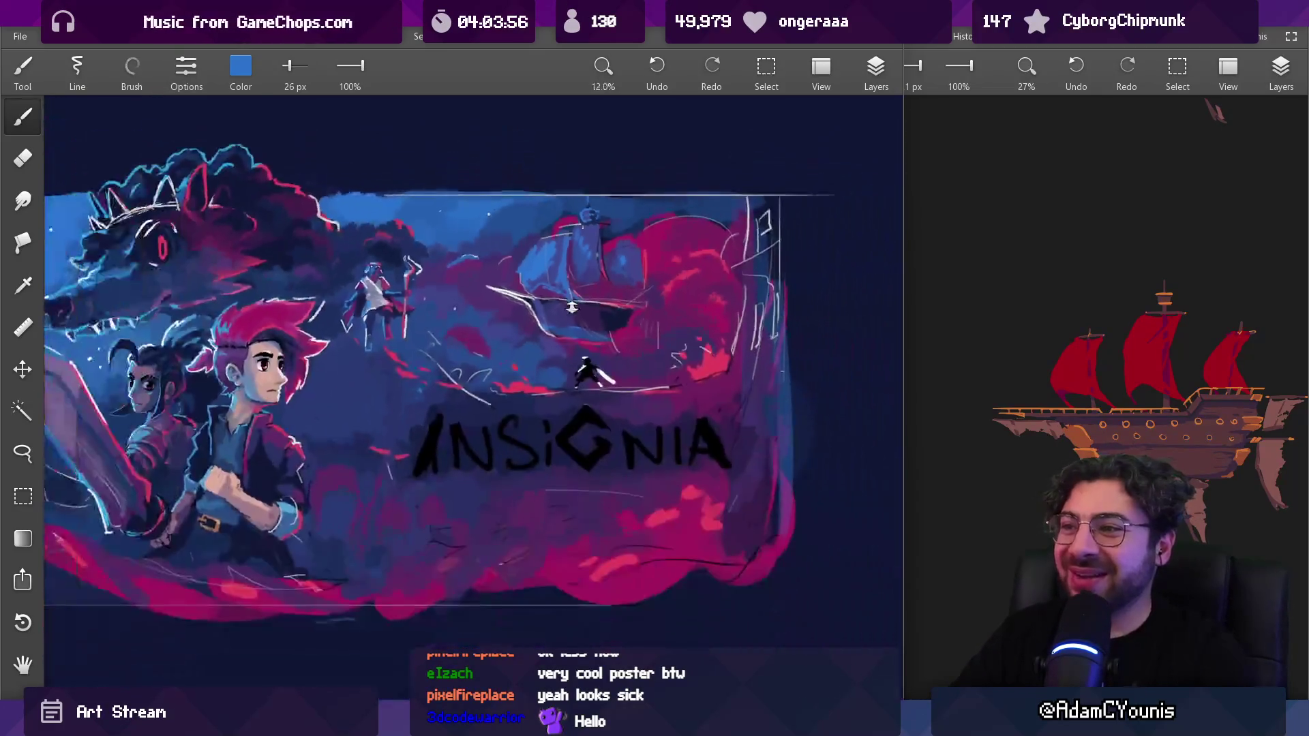
scroll(584, 177, "up", 5)
scroll(586, 168, "up", 3)
left_click(559, 192)
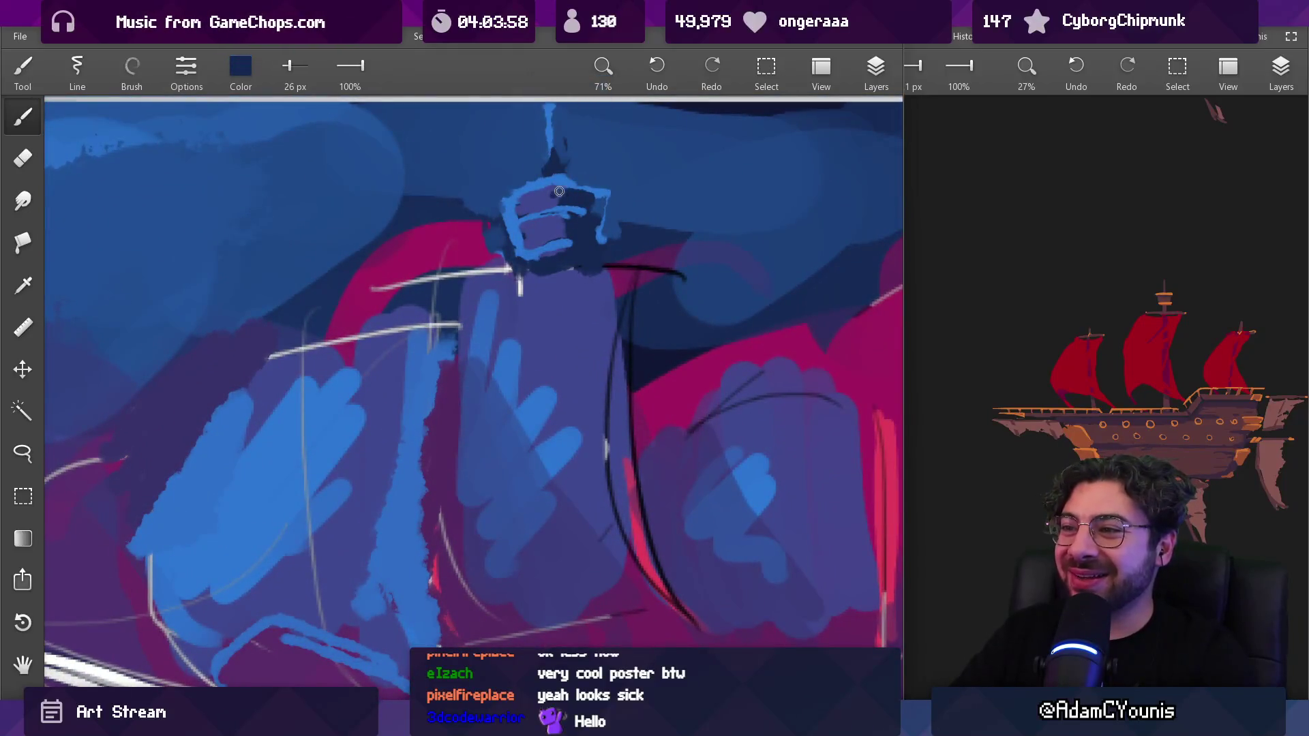
left_click(555, 190)
mouse_move(553, 180)
left_mouse_down()
mouse_move(600, 189)
mouse_move(607, 207)
mouse_move(593, 210)
mouse_move(591, 180)
mouse_move(600, 208)
left_mouse_up()
Switch to magenta and shrink the brush for the lookout's fine trim
key("bracketright")
key("bracketleft")
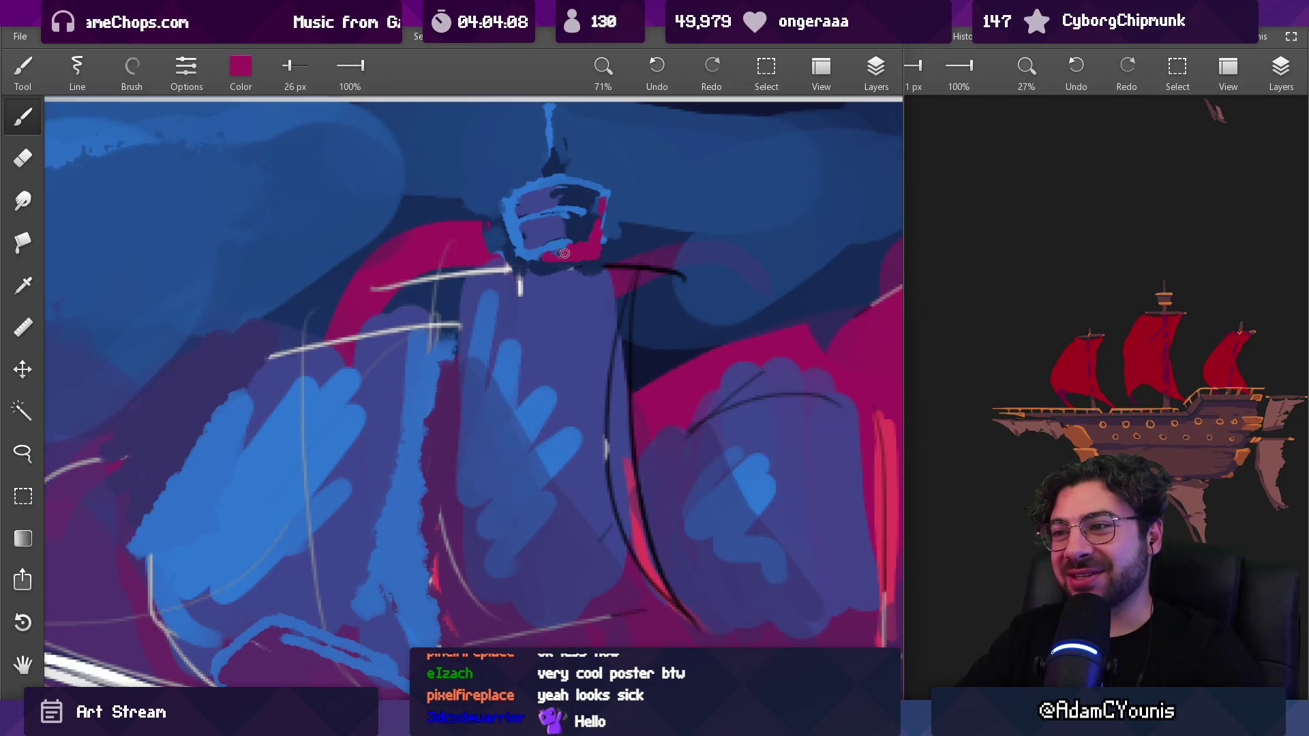
mouse_move(557, 255)
left_mouse_down()
mouse_move(545, 249)
mouse_move(584, 244)
left_mouse_up()
key("bracketleft")
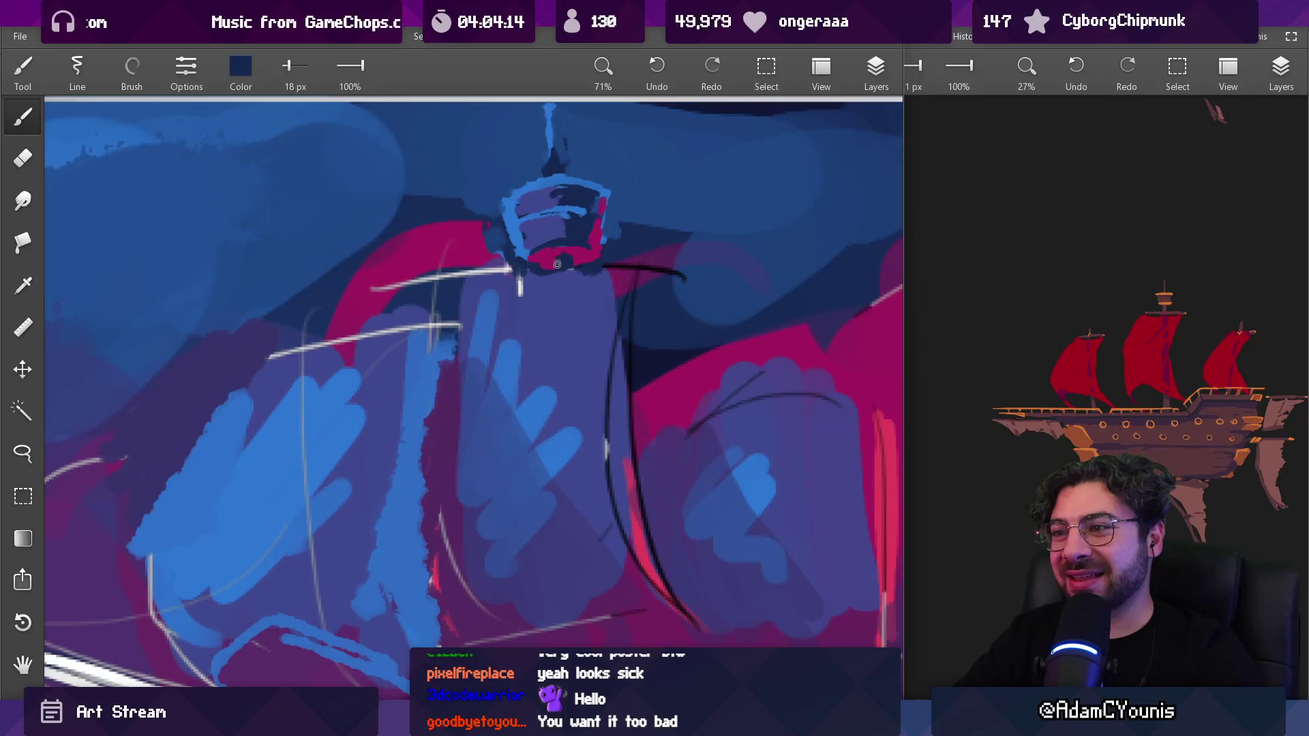
scroll(557, 265, "down", 5)
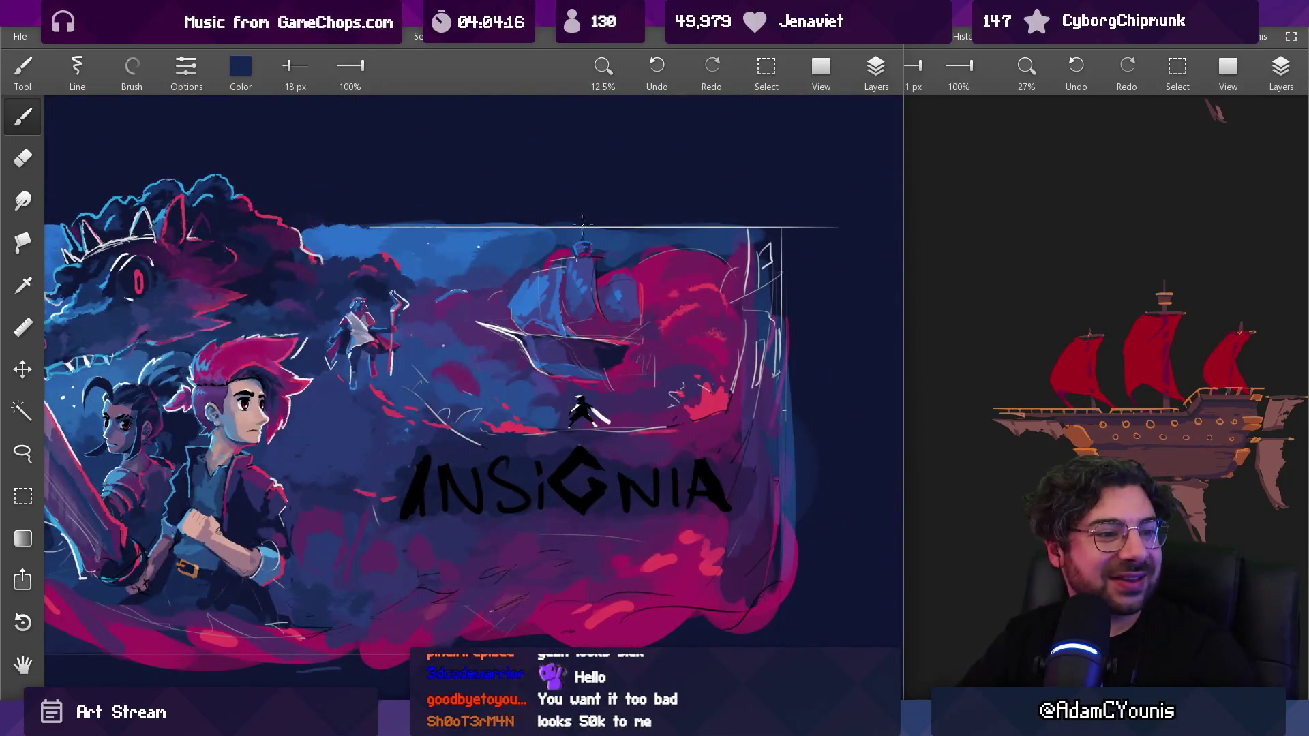
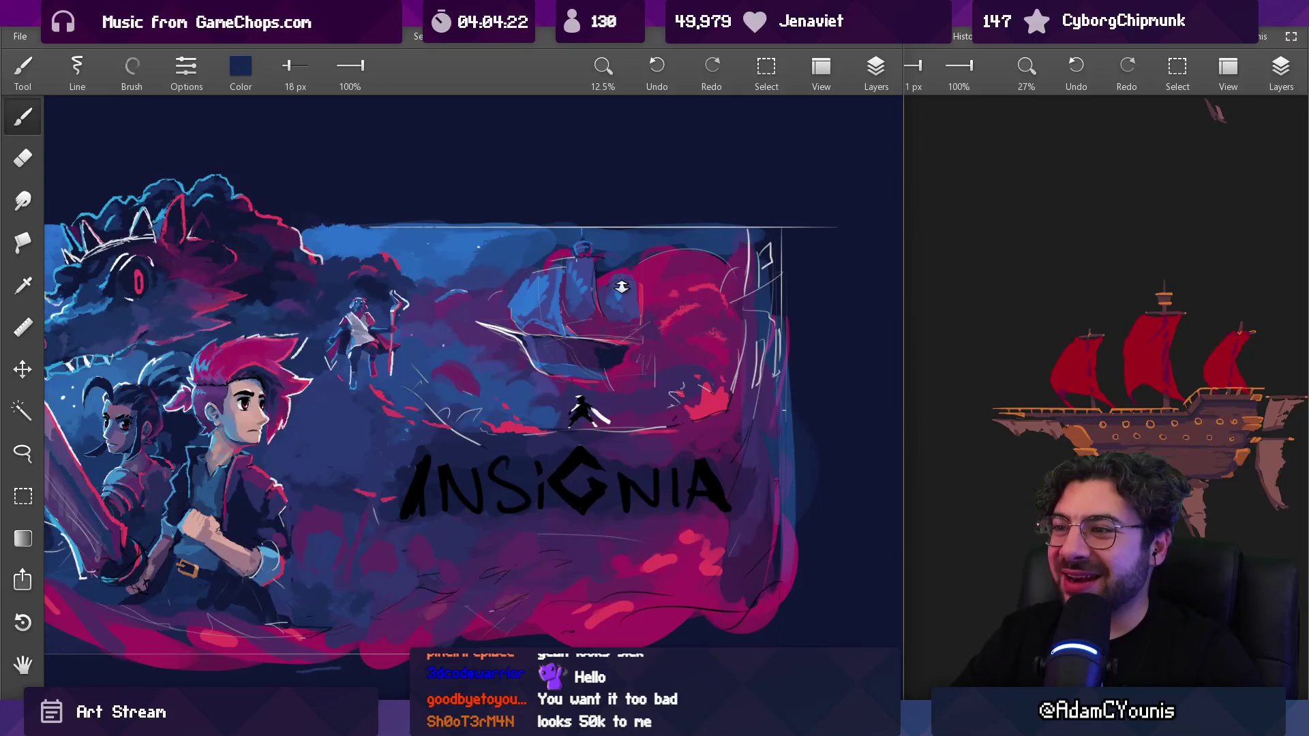
Sample dark navy, double the brush size and paint a shading stroke across the ship's sails
scroll(621, 287, "up", 5)
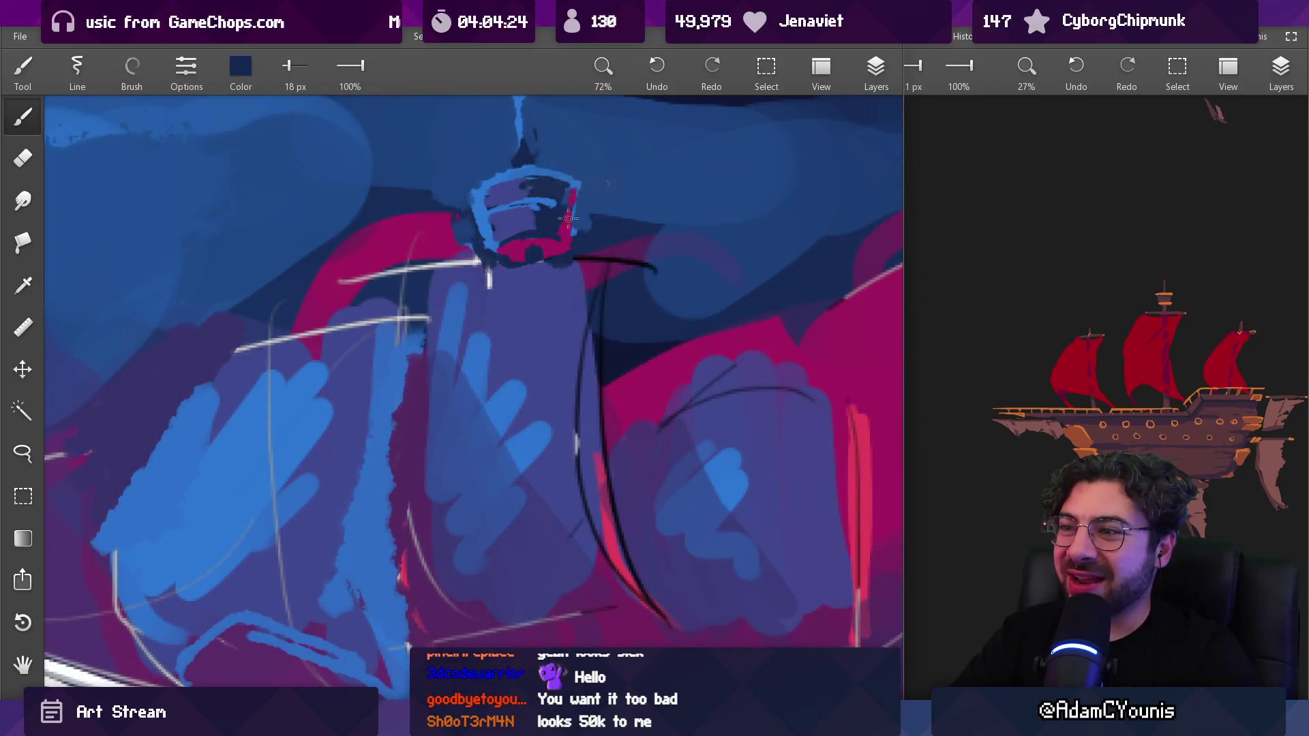
left_click_drag(562, 227, 508, 236)
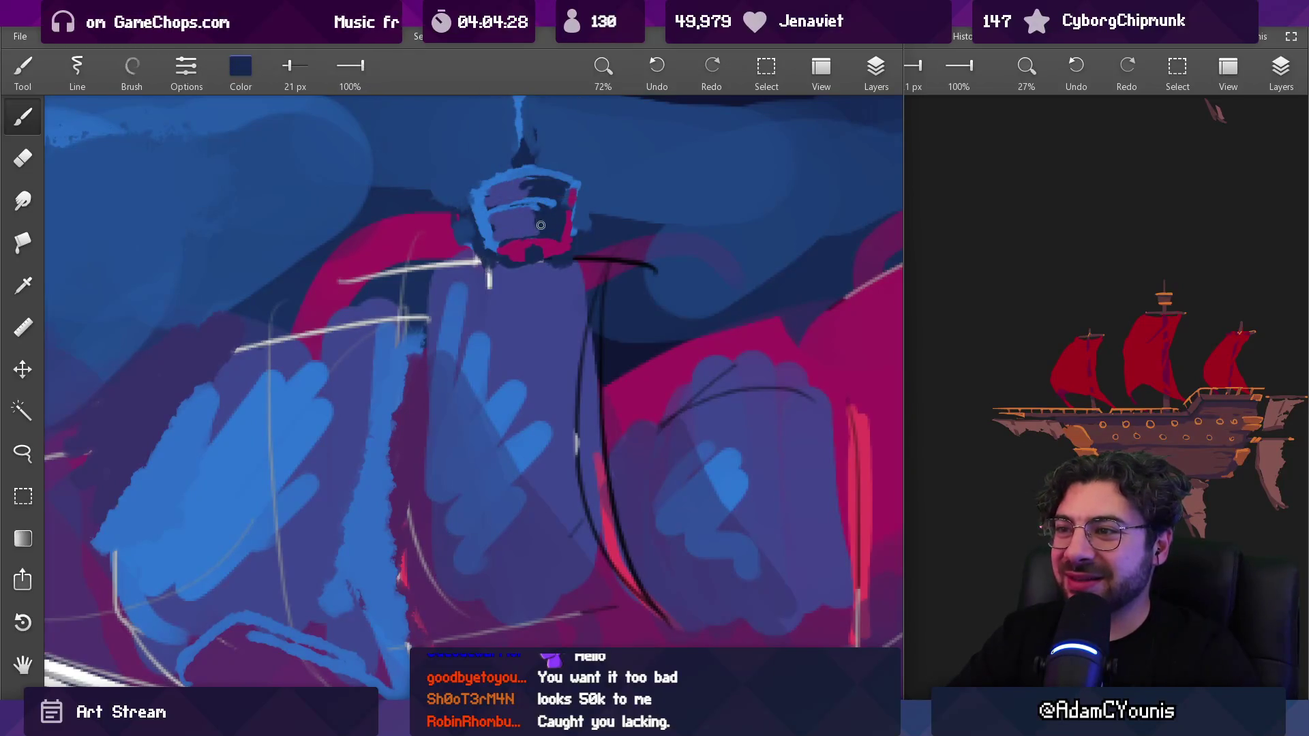
scroll(579, 259, "down", 6)
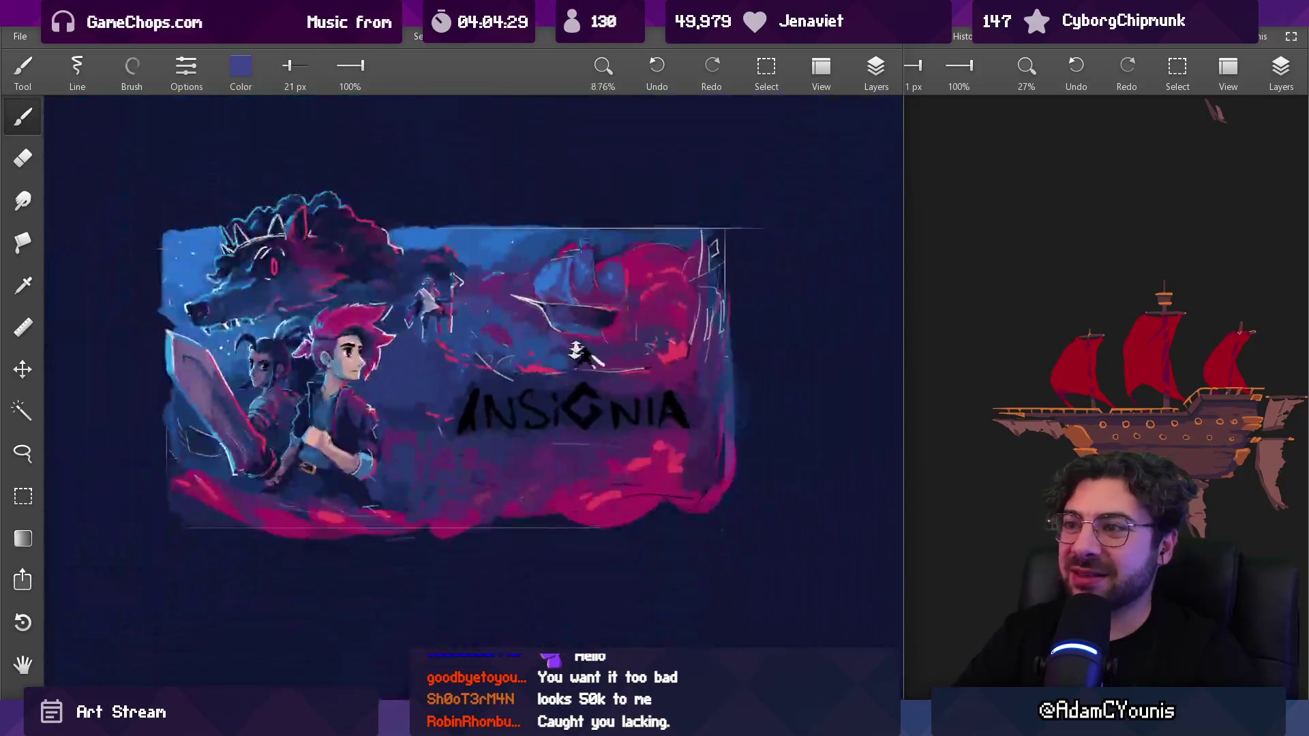
scroll(600, 273, "up", 4)
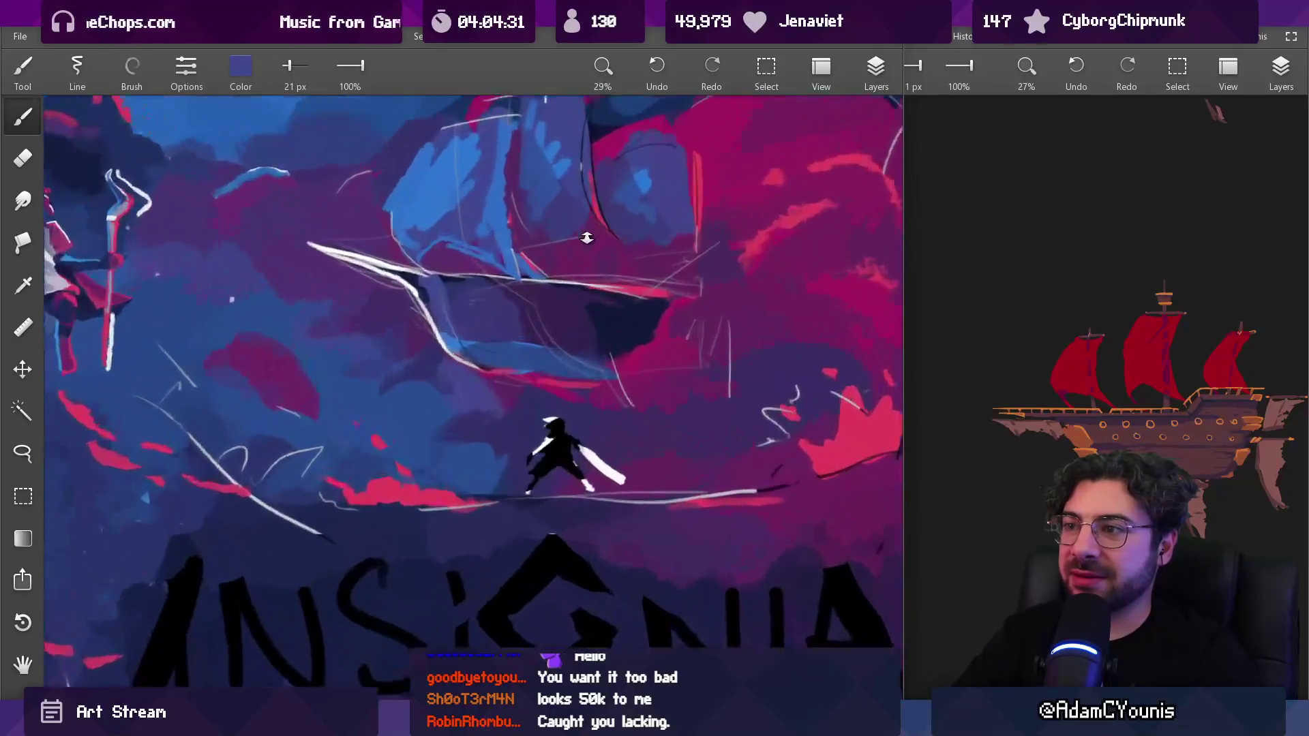
scroll(584, 261, "up", 3)
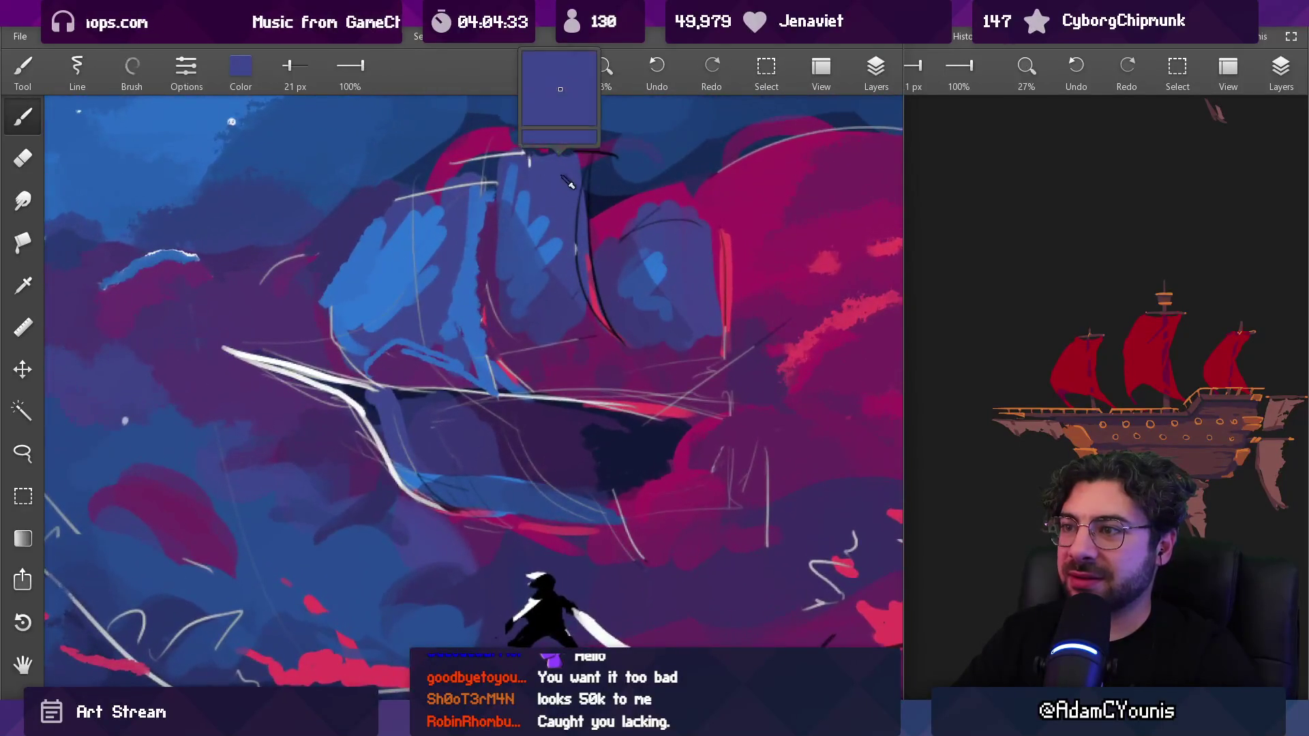
key("bracketright")
key("bracketright")
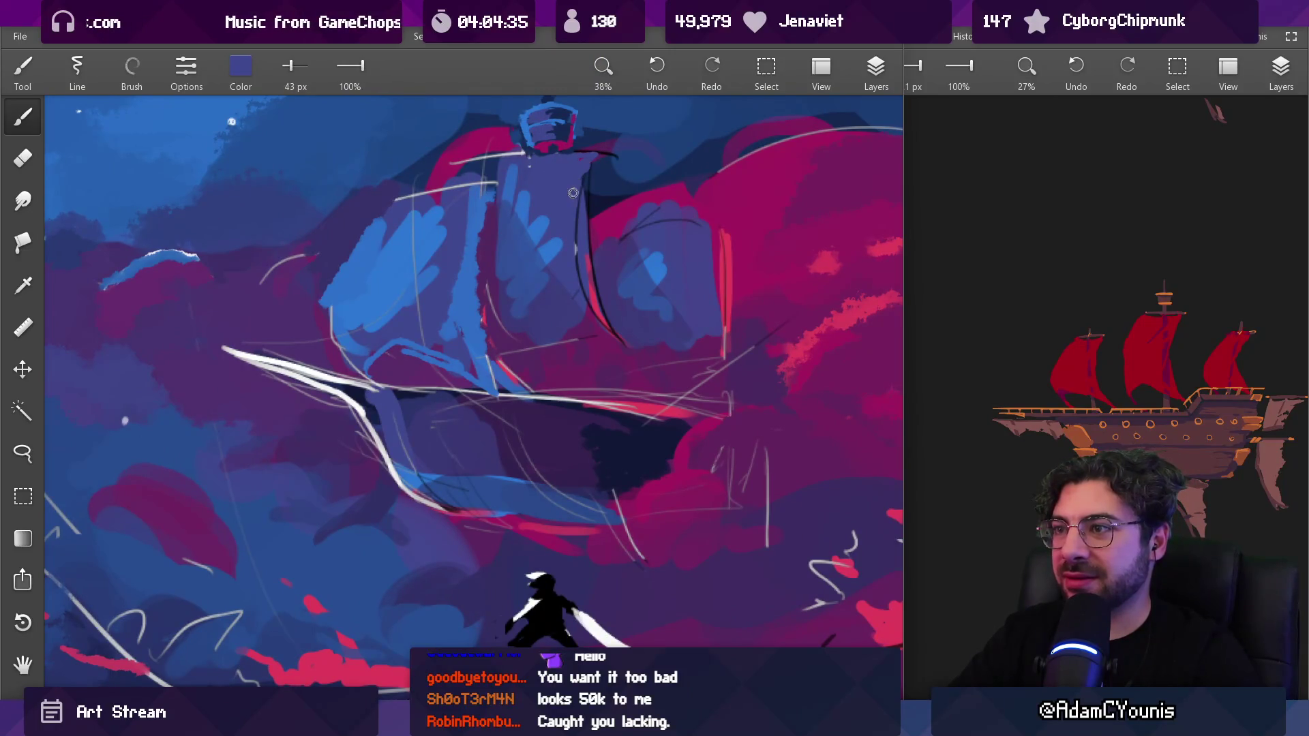
left_click_drag(557, 309, 531, 281)
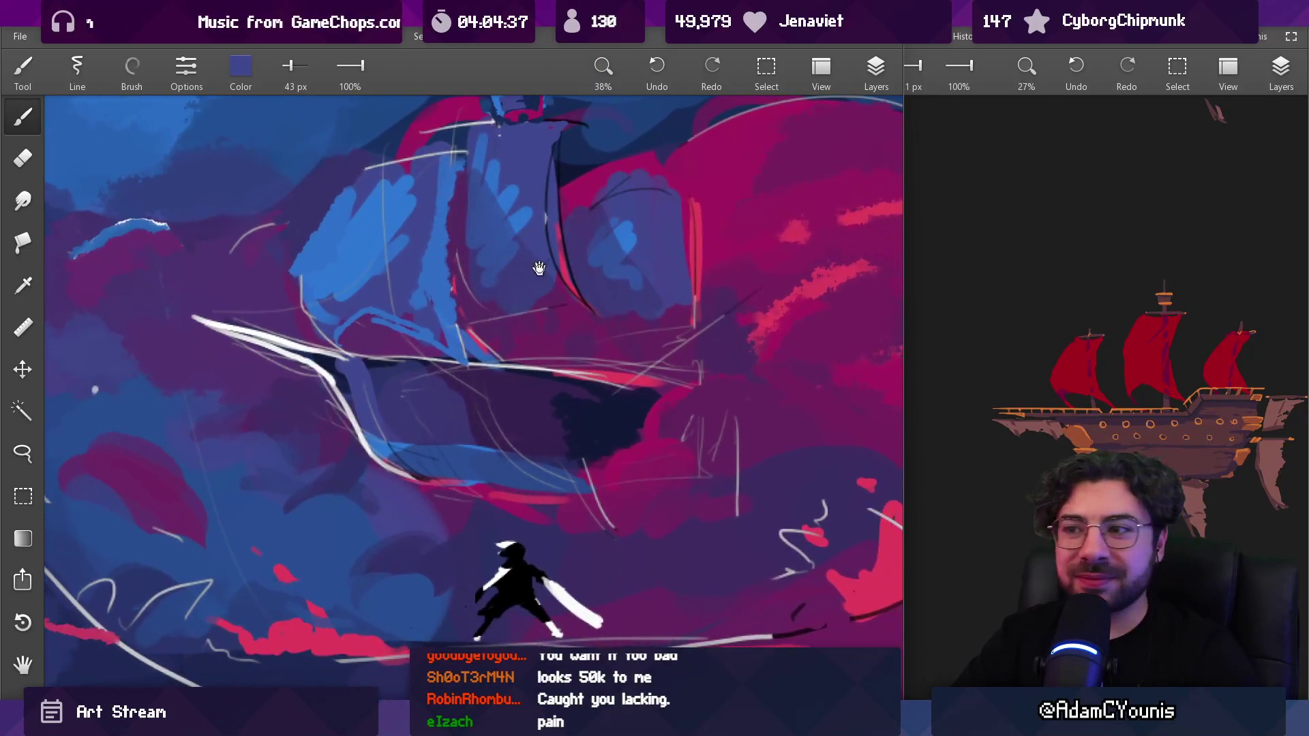
left_click(585, 398, "alt")
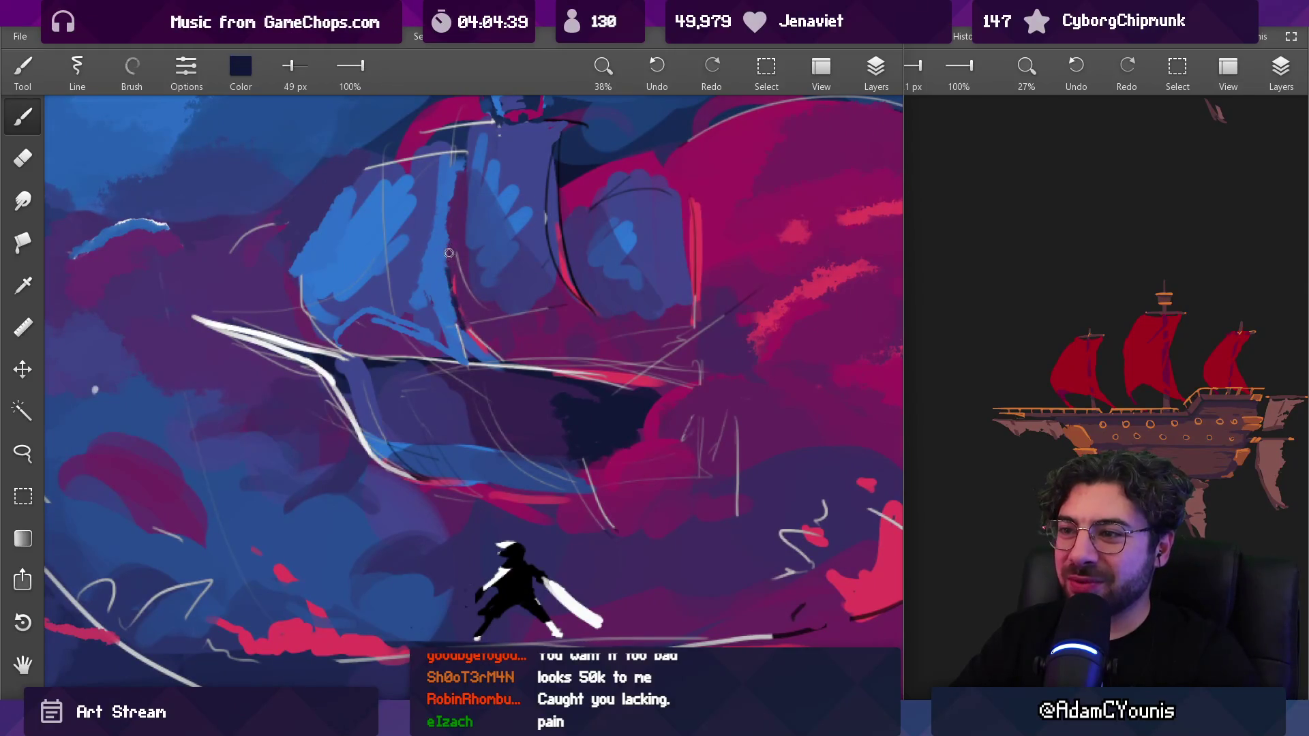
left_click_drag(449, 254, 475, 332)
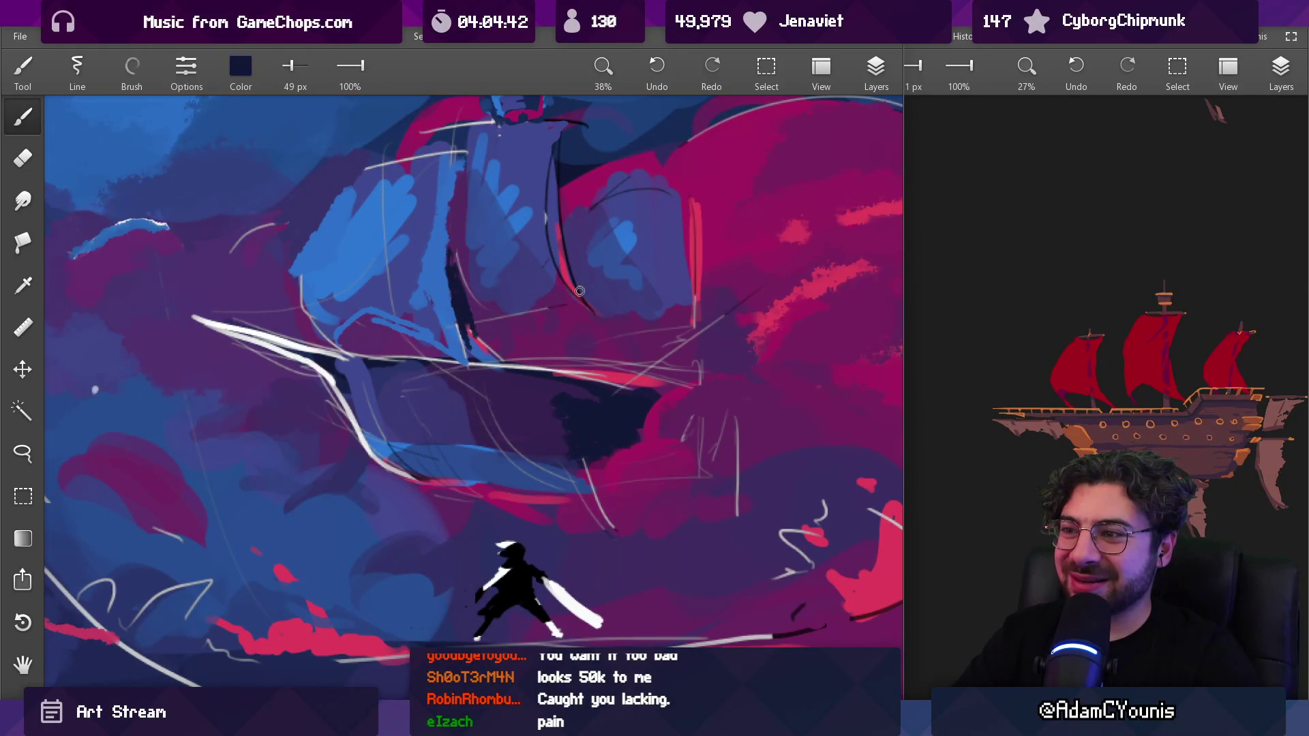
Load the red from the clouds and shrink the brush slightly
scroll(600, 319, "down", 5)
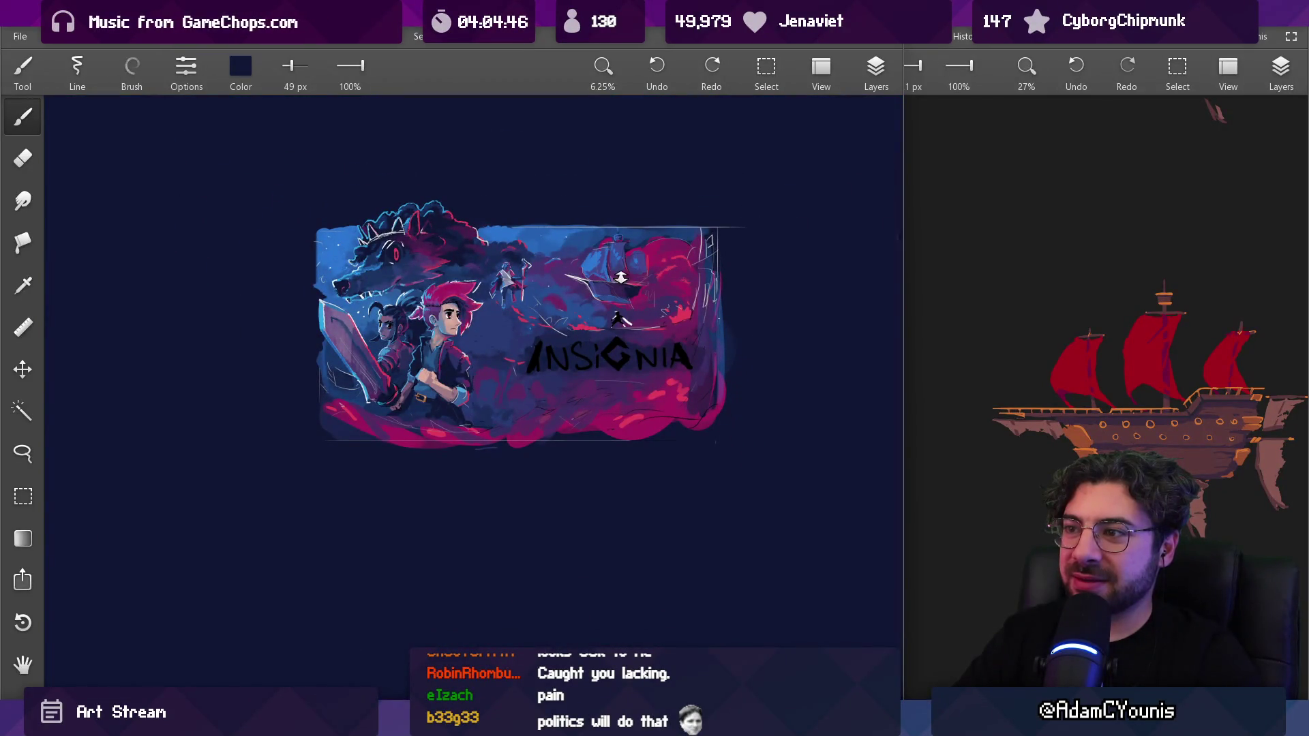
scroll(639, 275, "up", 5)
left_click(873, 354, "alt")
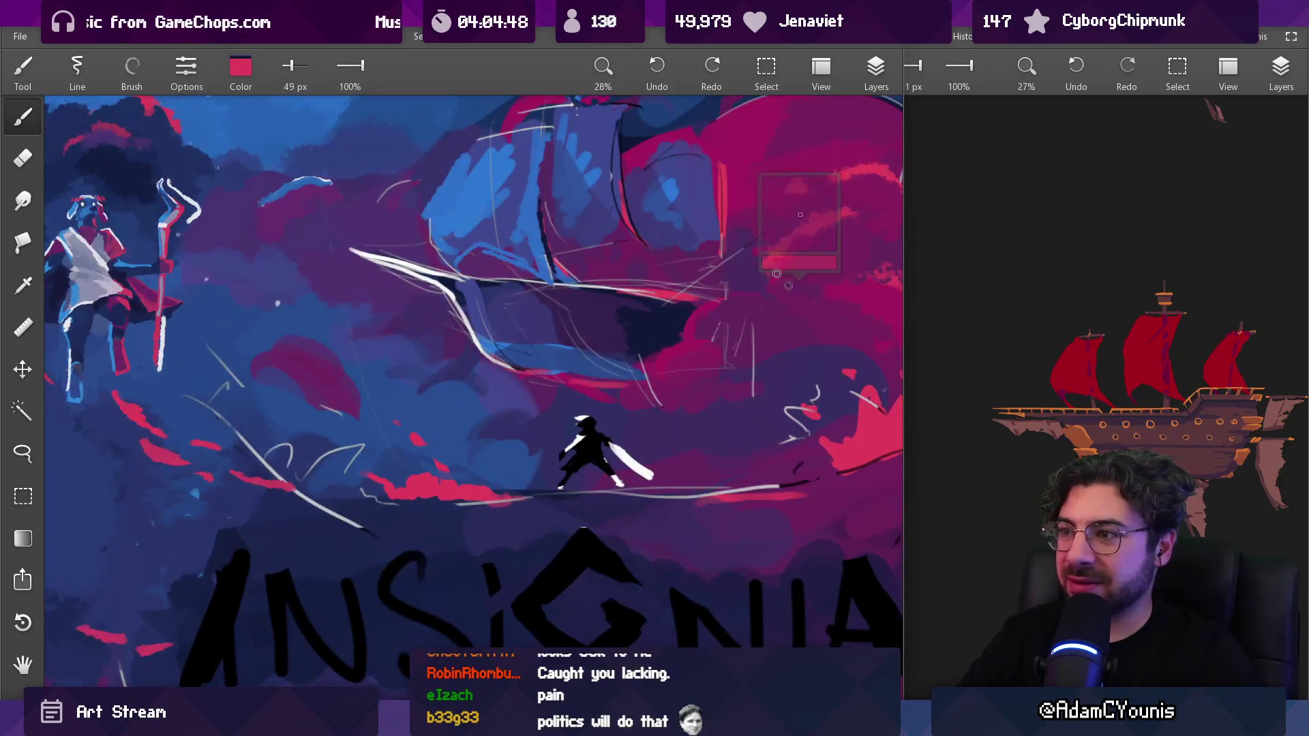
key("bracketleft")
key("bracketleft")
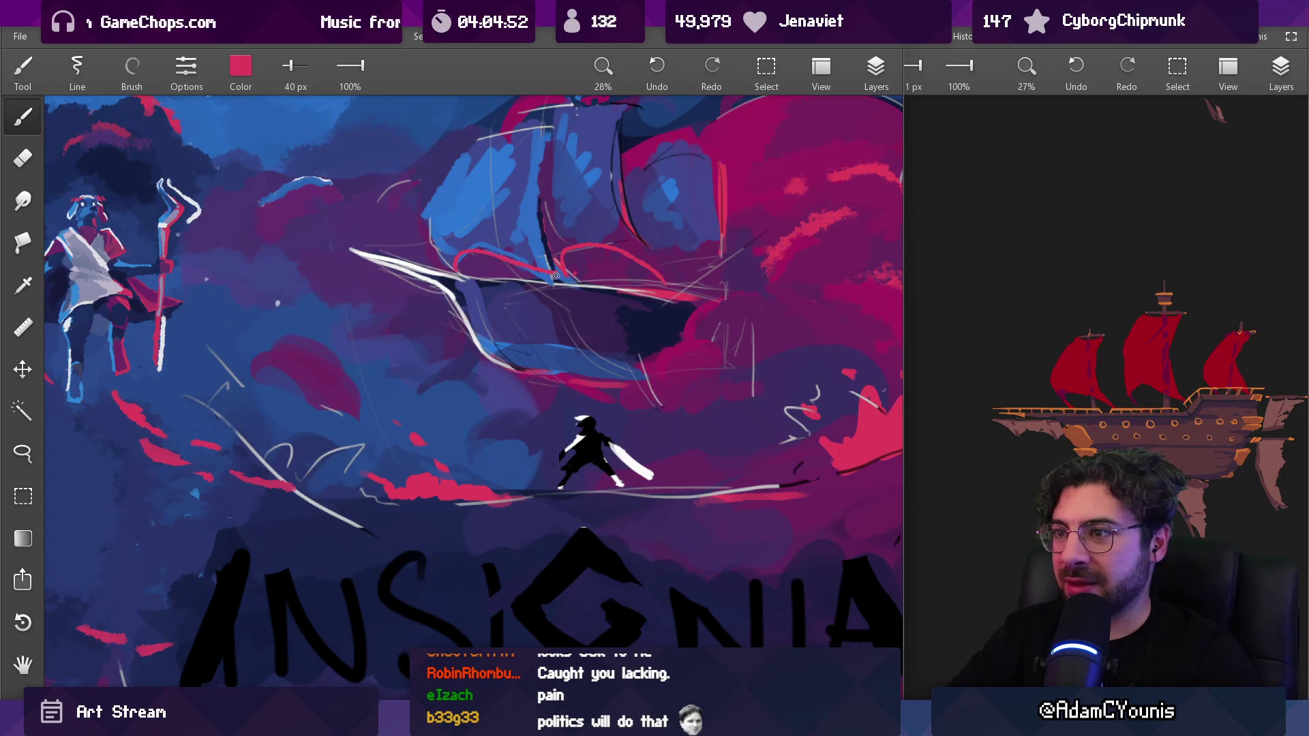
scroll(556, 275, "down", 4)
scroll(692, 248, "up", 3)
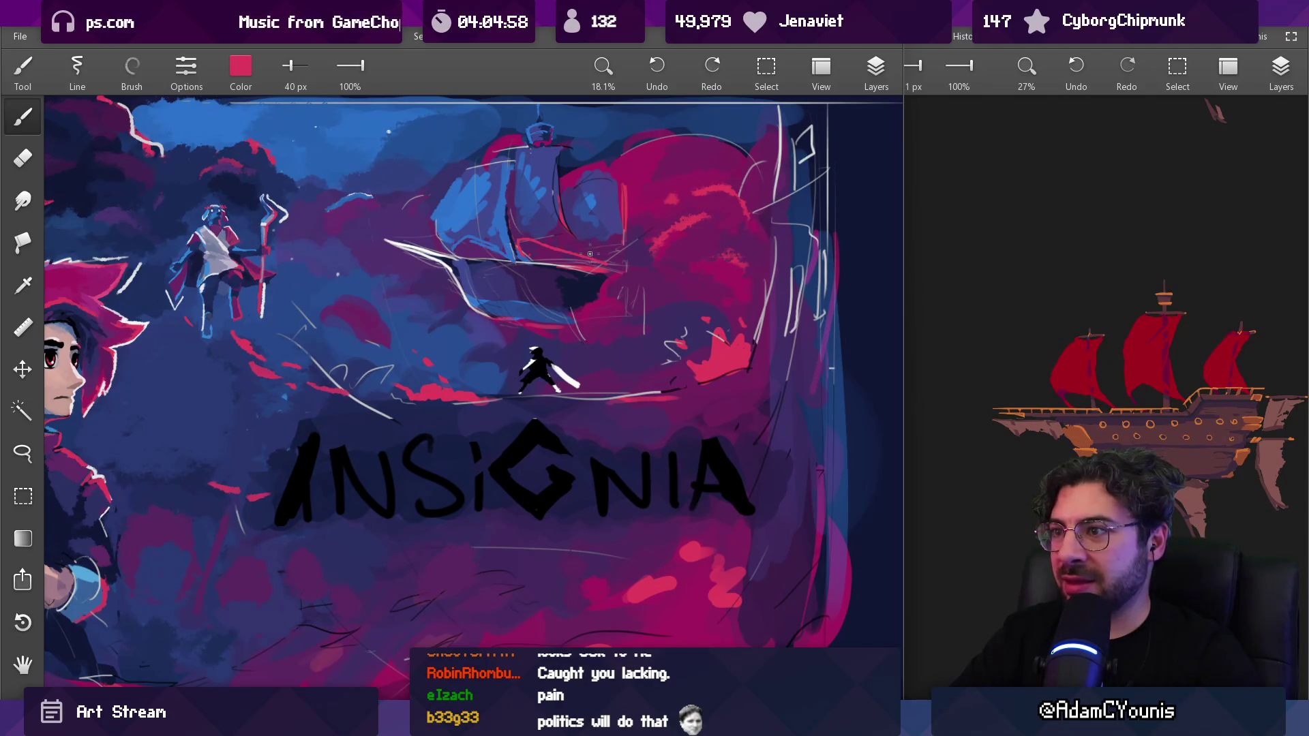
scroll(650, 251, "down", 3)
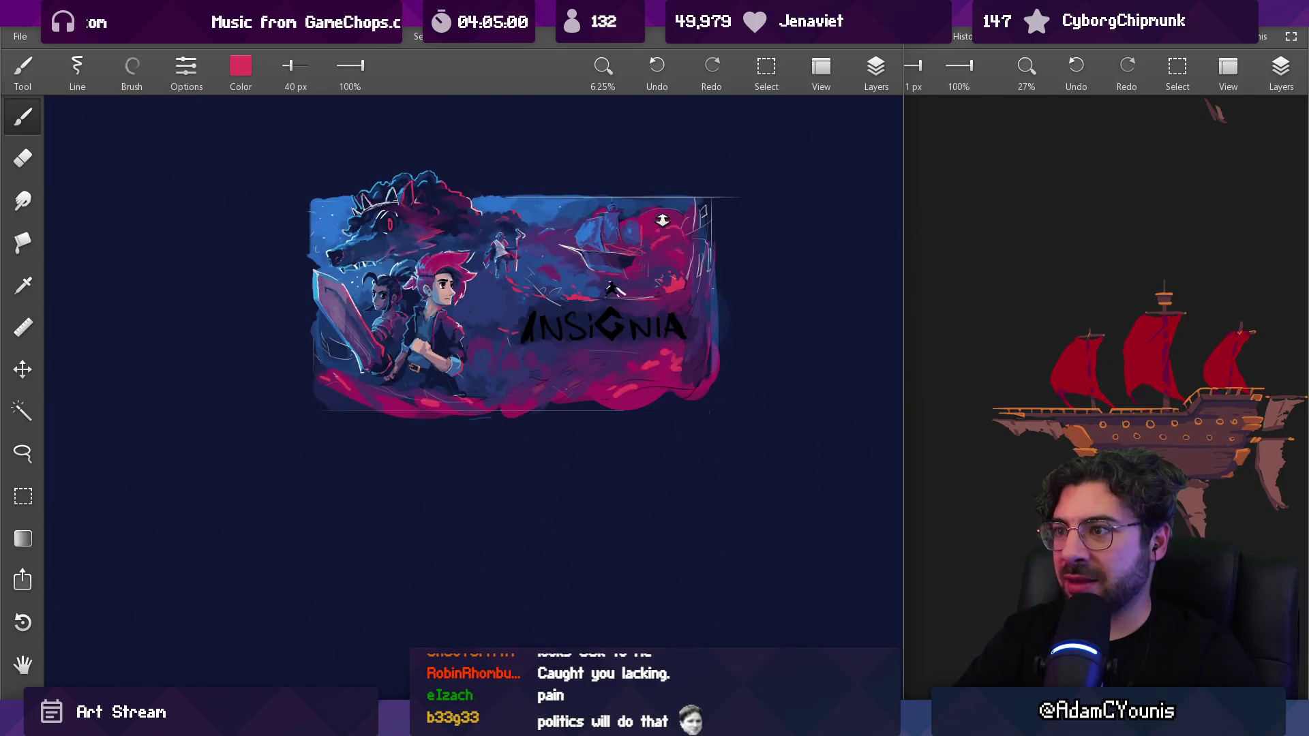
Sample magenta and blue near the ship and paint strokes onto its sails
scroll(631, 238, "up", 3)
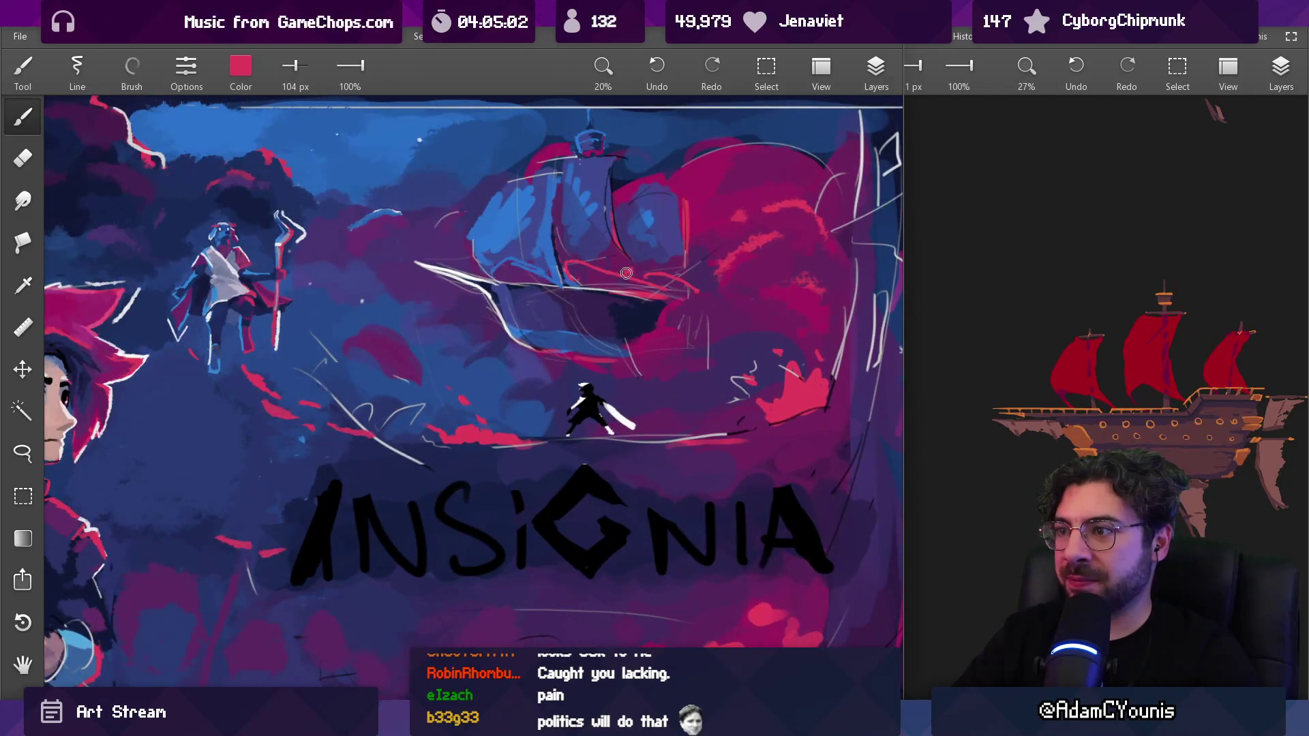
left_click_drag(618, 271, 609, 242)
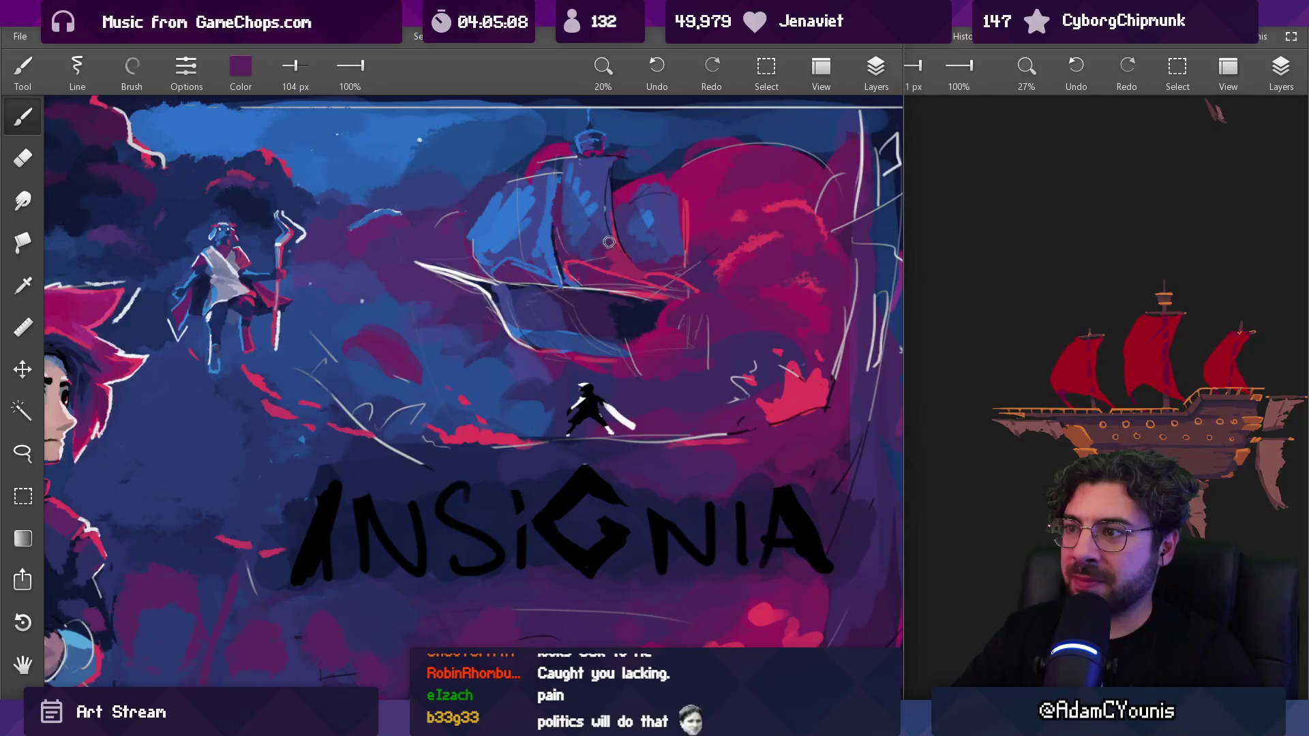
left_click(596, 208)
mouse_move(596, 209)
left_mouse_down()
mouse_move(547, 503)
mouse_move(546, 409)
mouse_move(652, 188)
mouse_move(652, 150)
left_mouse_up()
mouse_move(545, 204)
left_mouse_down()
mouse_move(532, 137)
mouse_move(559, 205)
mouse_move(519, 255)
mouse_move(580, 177)
left_mouse_up()
With a smaller brush, add deeper crimson strokes and dabs to the sails
key("bracketleft")
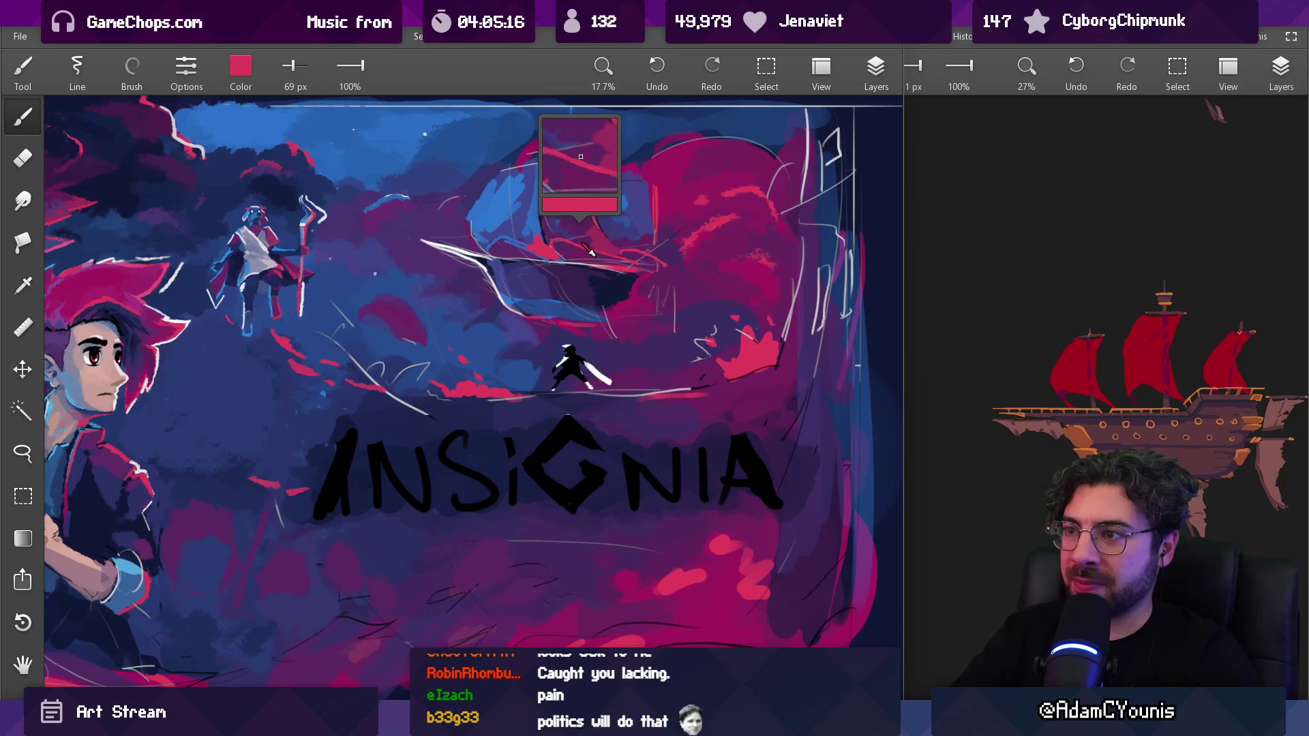
left_click(531, 247)
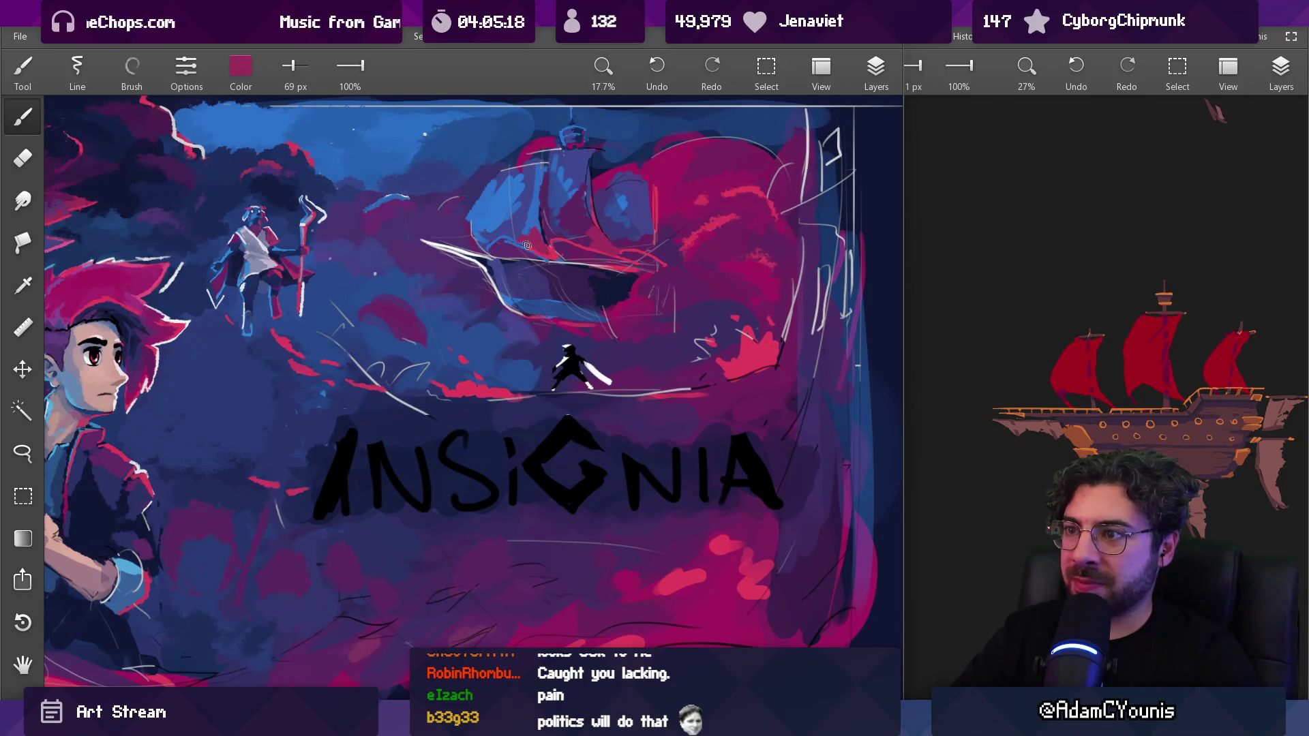
mouse_move(530, 235)
left_mouse_down()
mouse_move(566, 170)
mouse_move(539, 225)
left_mouse_up()
left_click(527, 249, "alt")
key("bracketleft")
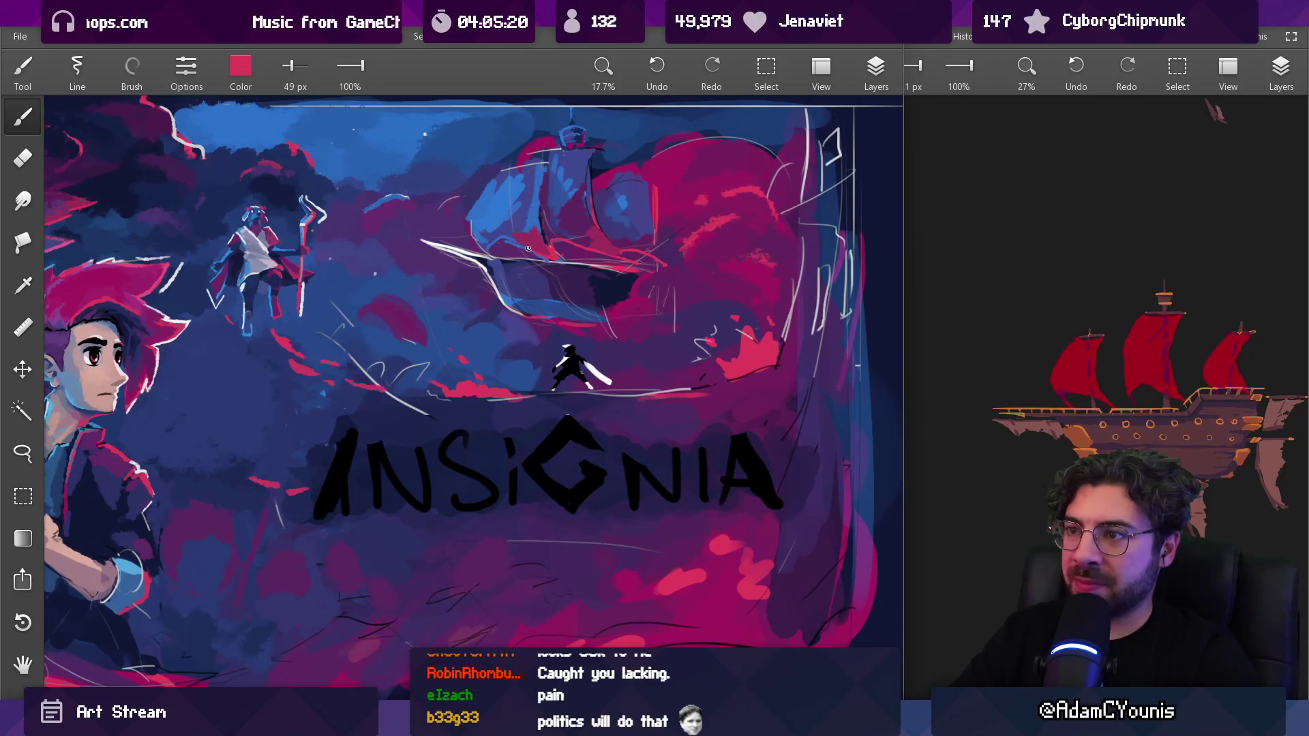
left_click(519, 237, "alt")
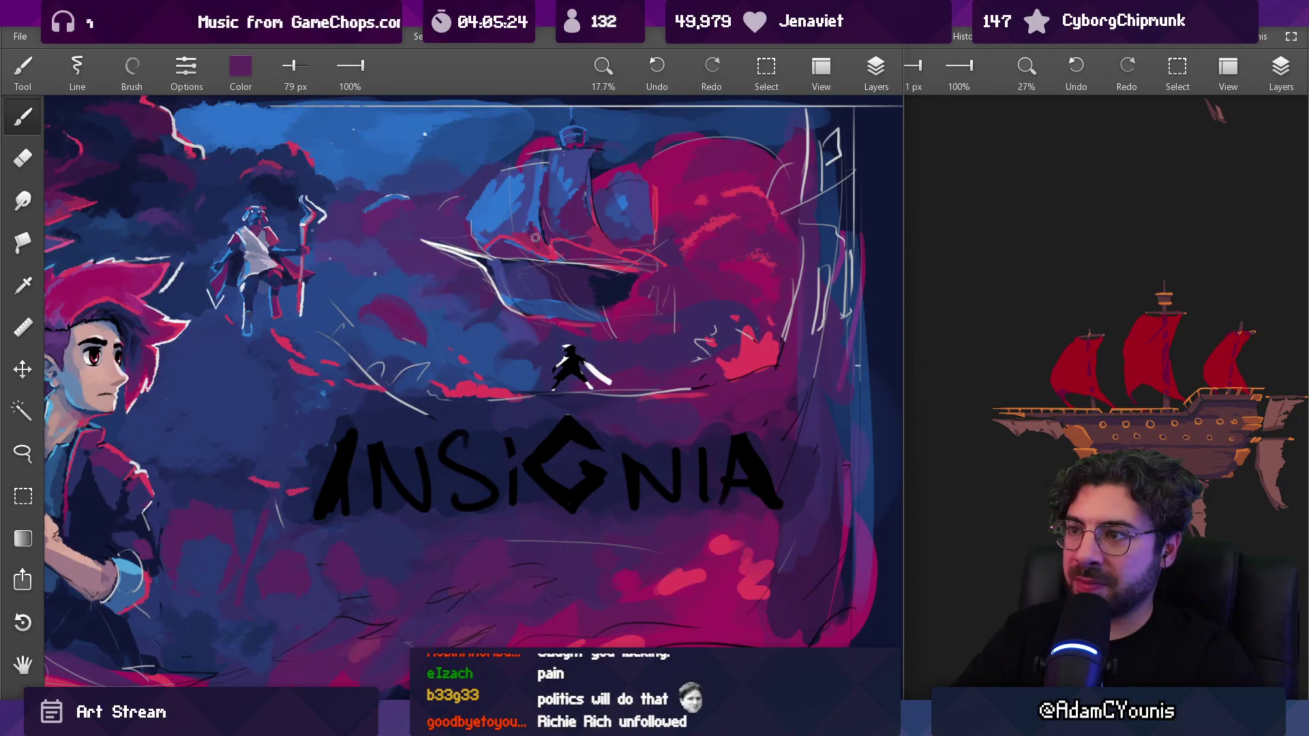
left_click(538, 246, "alt")
scroll(538, 246, "up", 5)
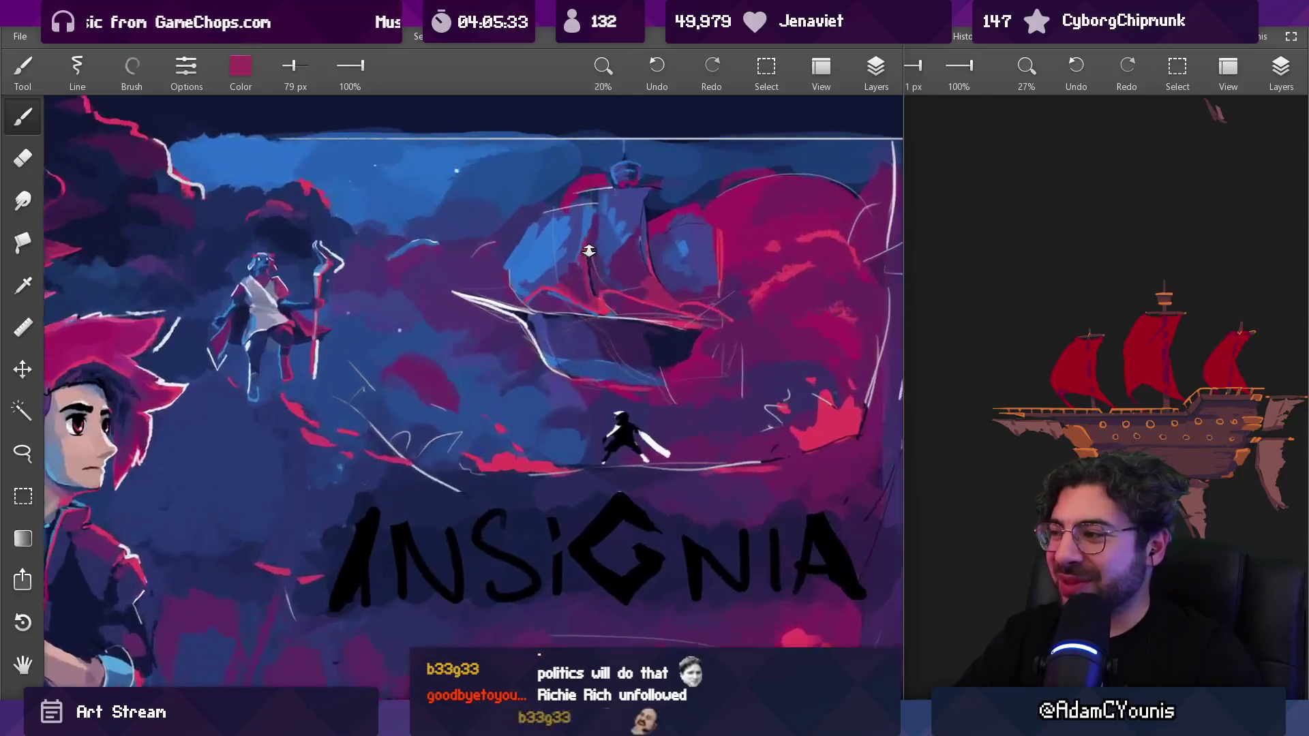
Cover the white streak near the ship with dark purple using a much larger brush
left_click_drag(532, 250, 613, 265)
left_click(523, 225, "alt")
key("bracketright")
left_click_drag(452, 274, 538, 292)
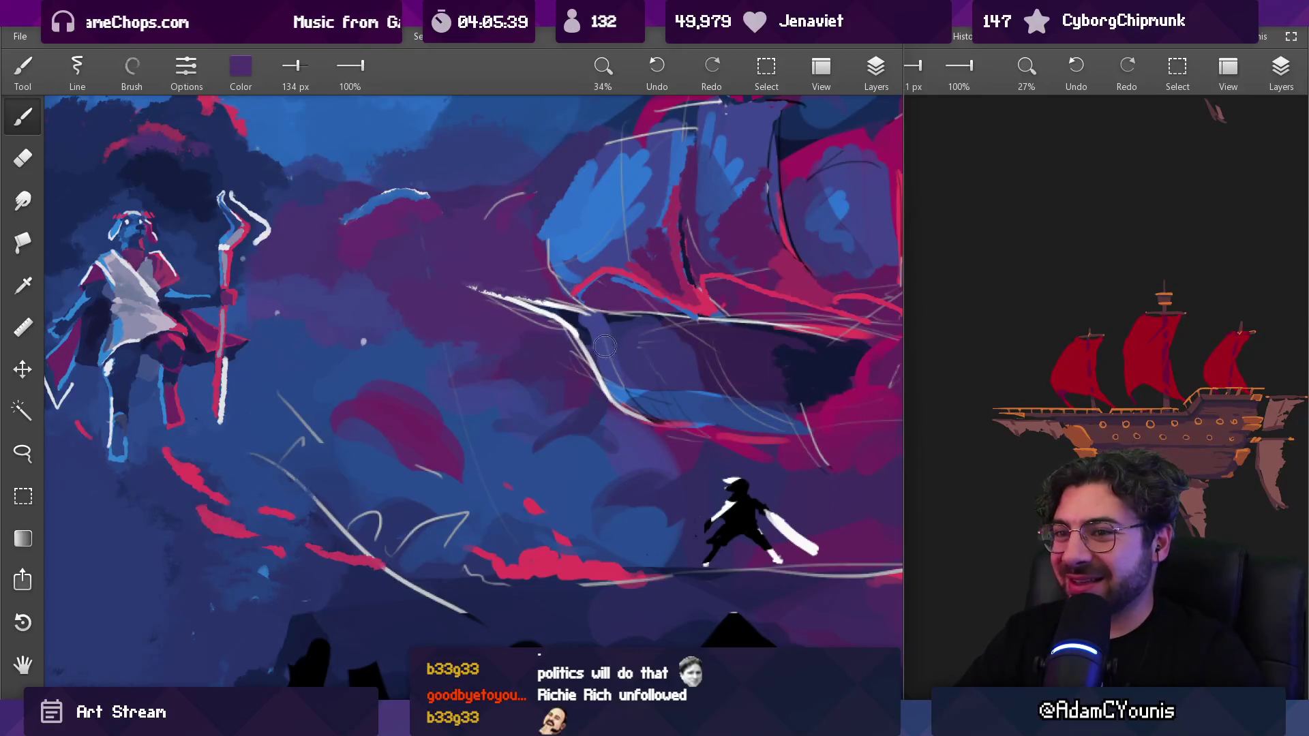
left_click_drag(606, 340, 516, 335)
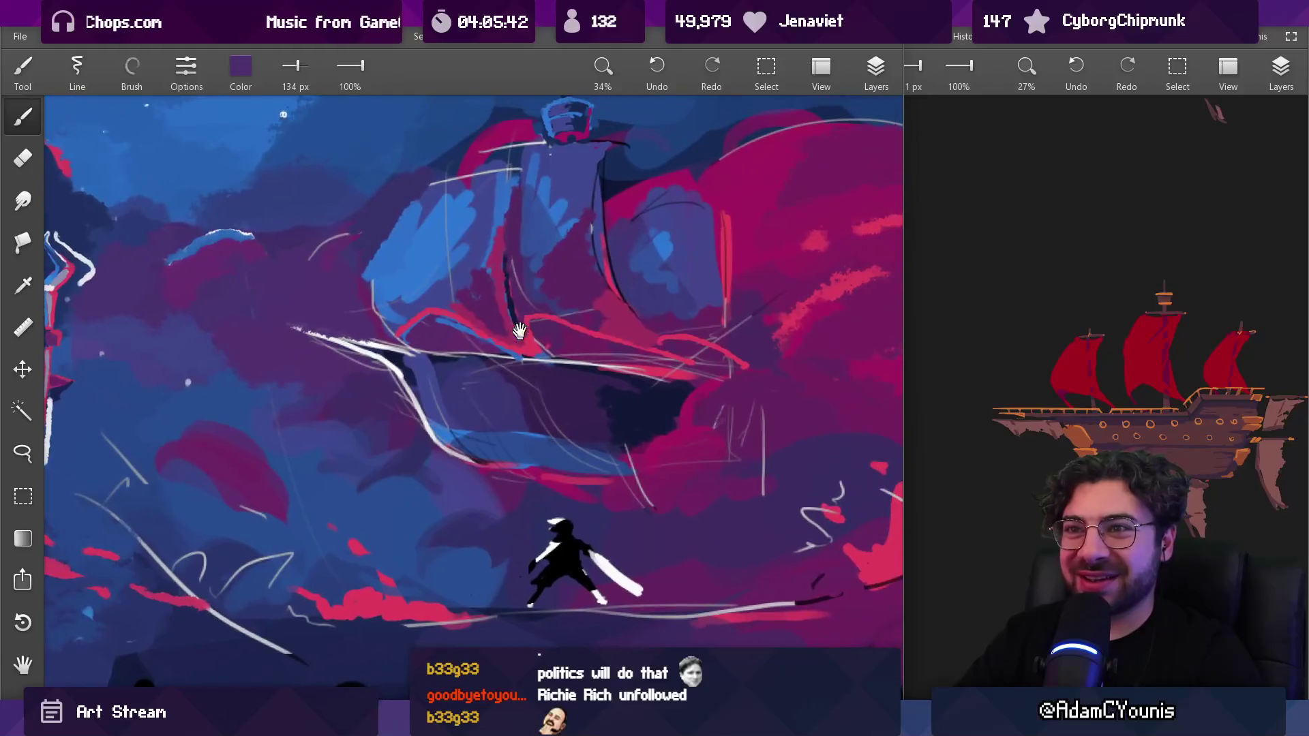
left_click(573, 263, "alt")
Shift the colour toward orange in the RGB adjustment and draw an orange line along the bow
left_click(241, 74)
left_click(250, 199)
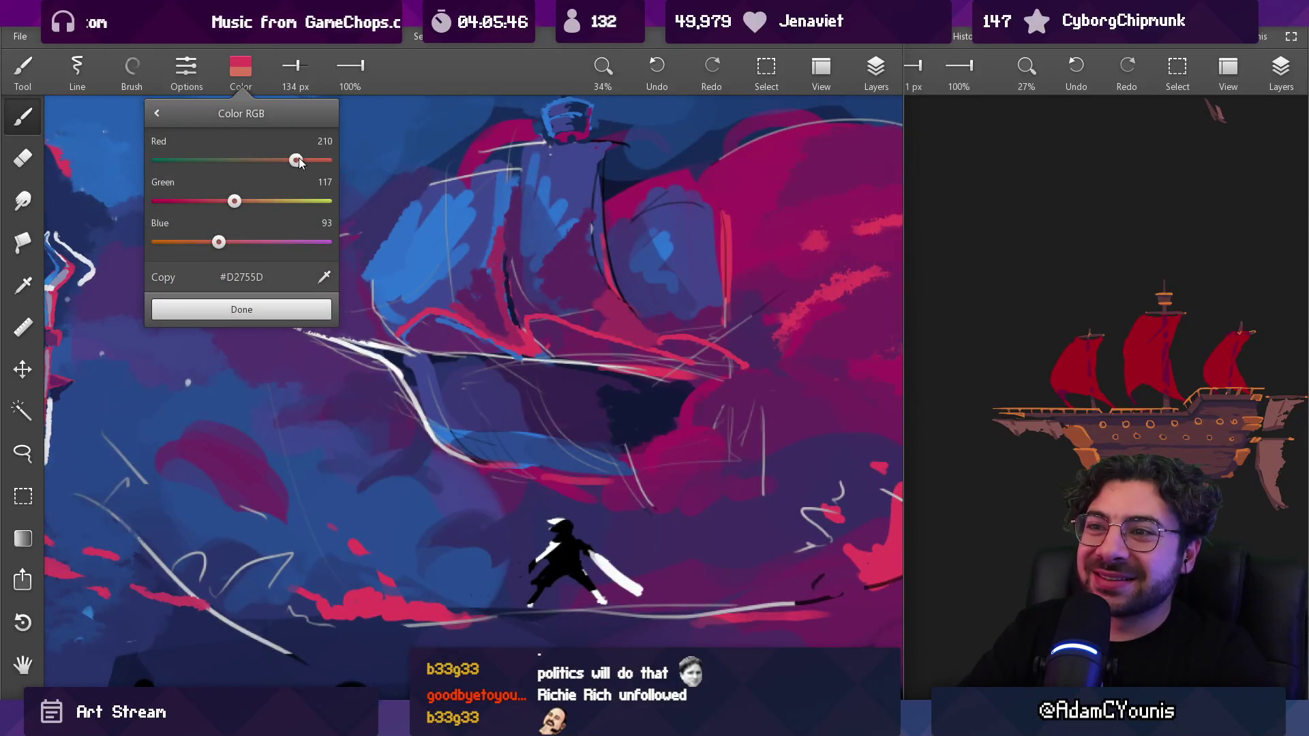
left_click(256, 311)
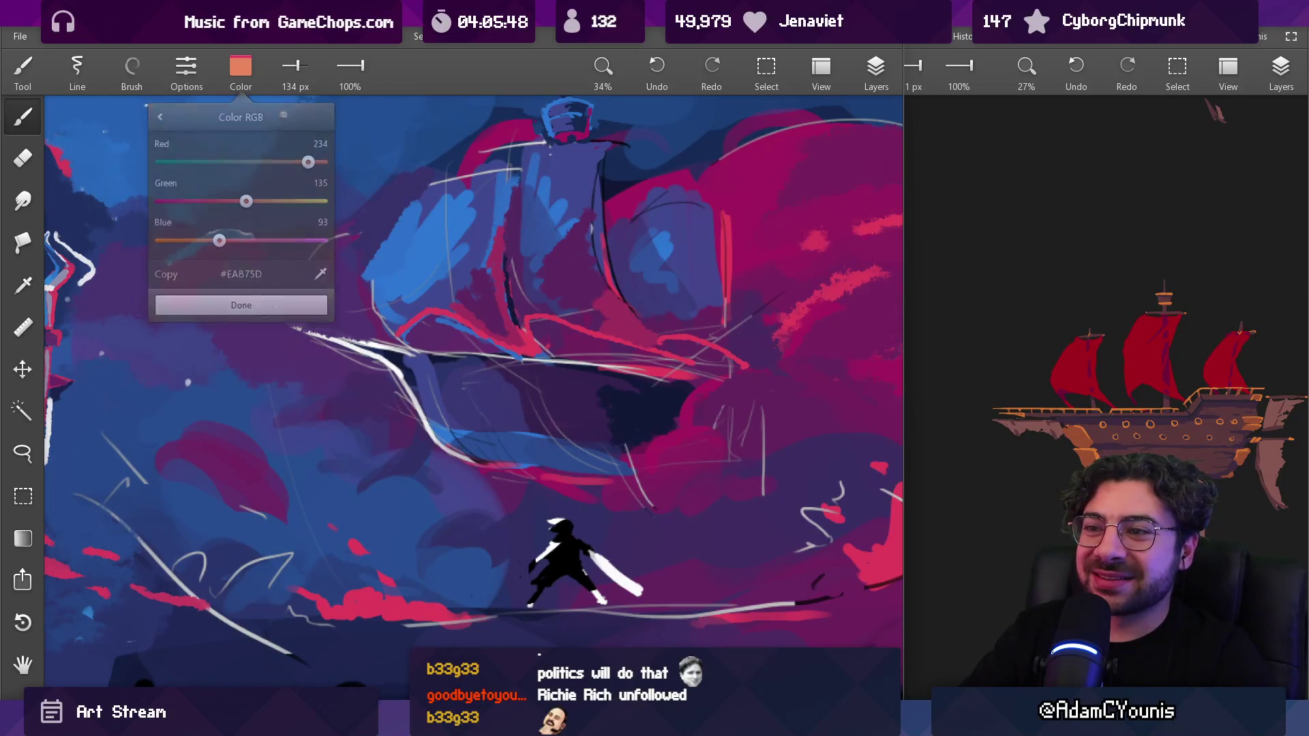
key("bracketleft")
key("bracketleft")
key("bracketleft")
key("bracketleft")
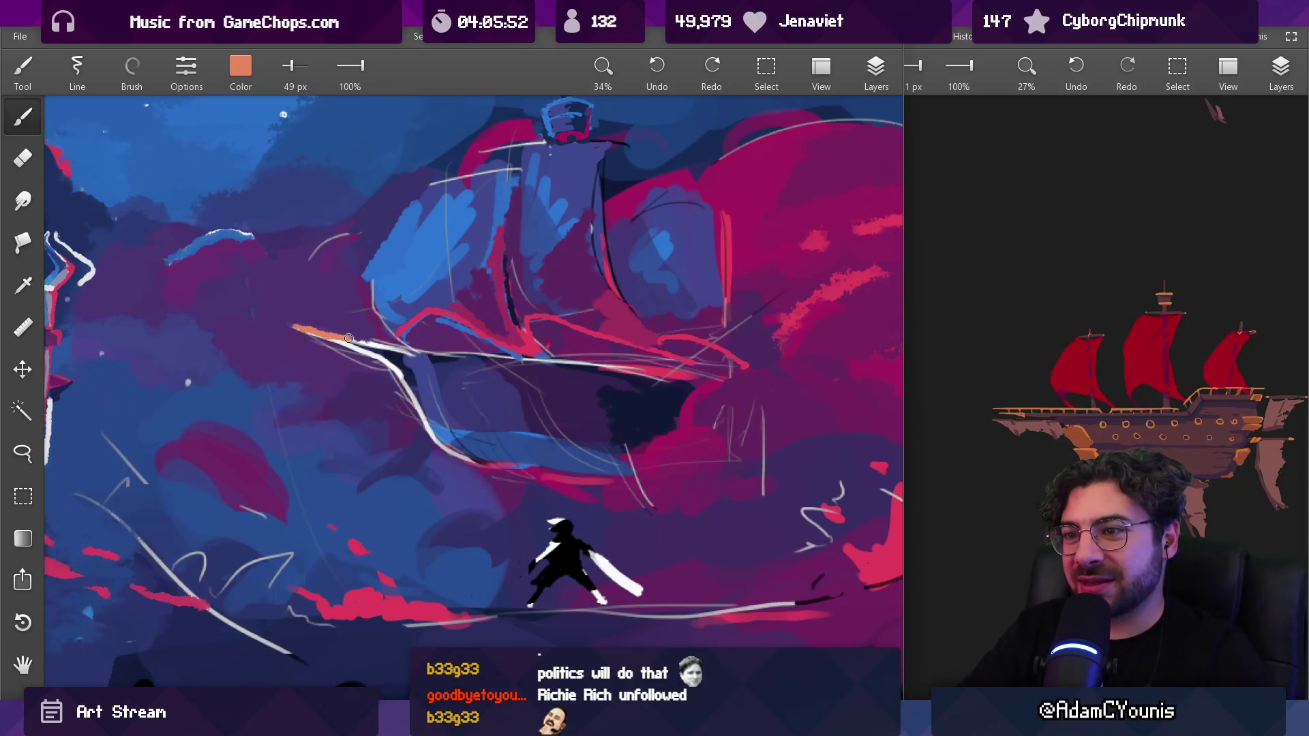
left_click_drag(454, 347, 466, 347)
key("bracketleft")
key("bracketleft")
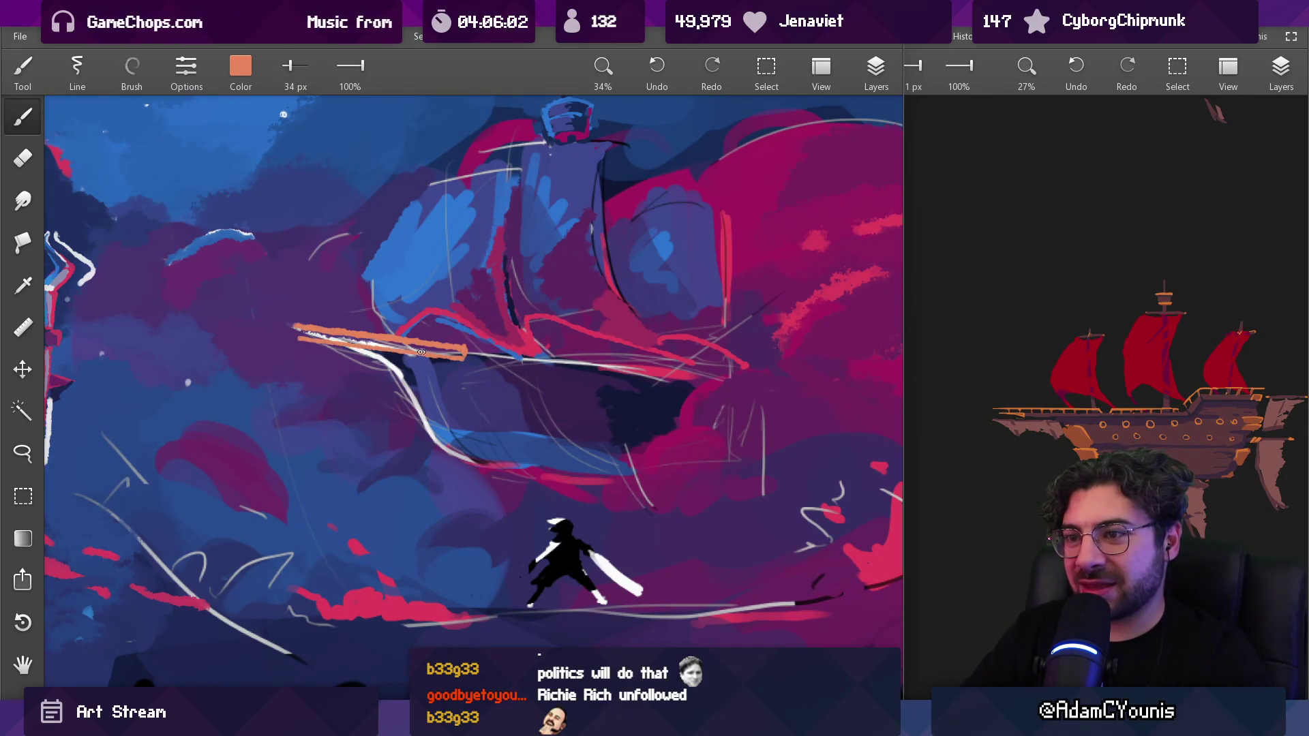
Sample dark purple and crimson from the painting, enlarging the brush to about 85 px
left_click(328, 338, "alt")
key("bracketright")
key("bracketright")
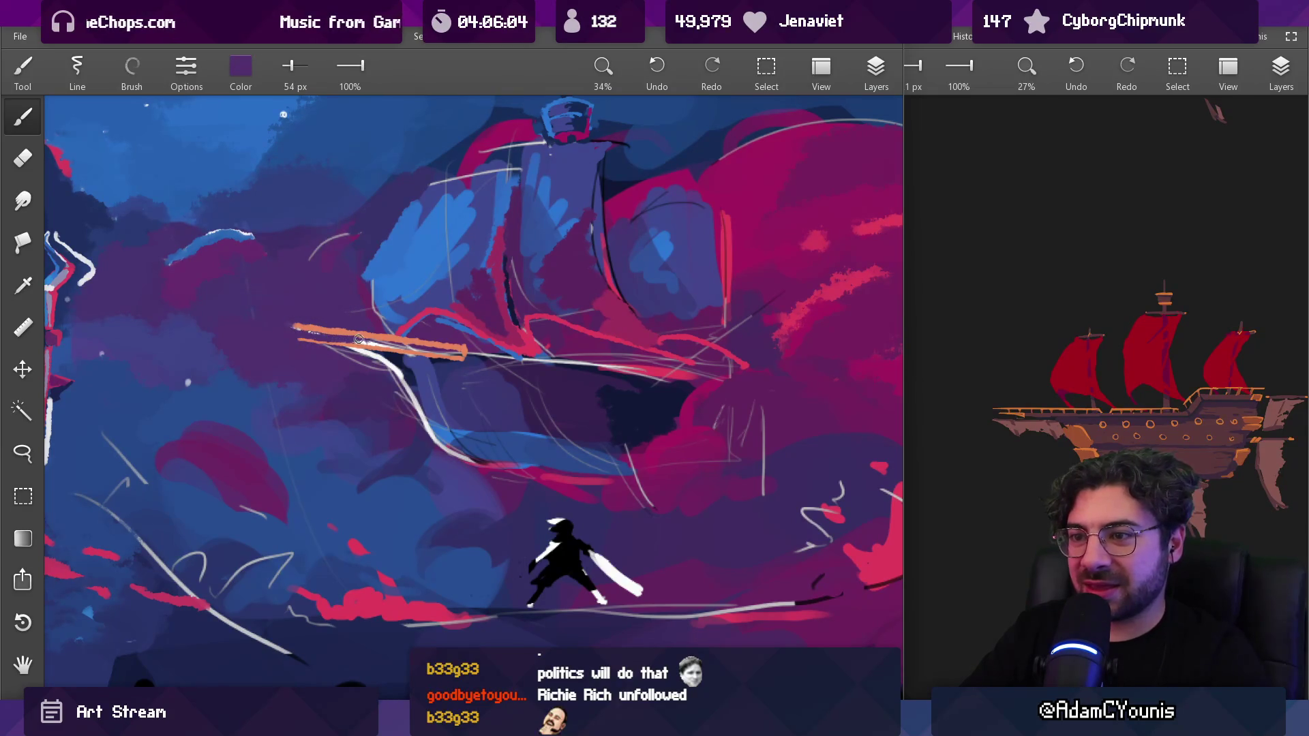
mouse_move(361, 341)
left_mouse_down()
mouse_move(450, 383)
mouse_move(477, 276)
mouse_move(488, 300)
left_mouse_up()
key("bracketright")
key("bracketright")
key("bracketright")
left_click_drag(373, 370, 441, 358)
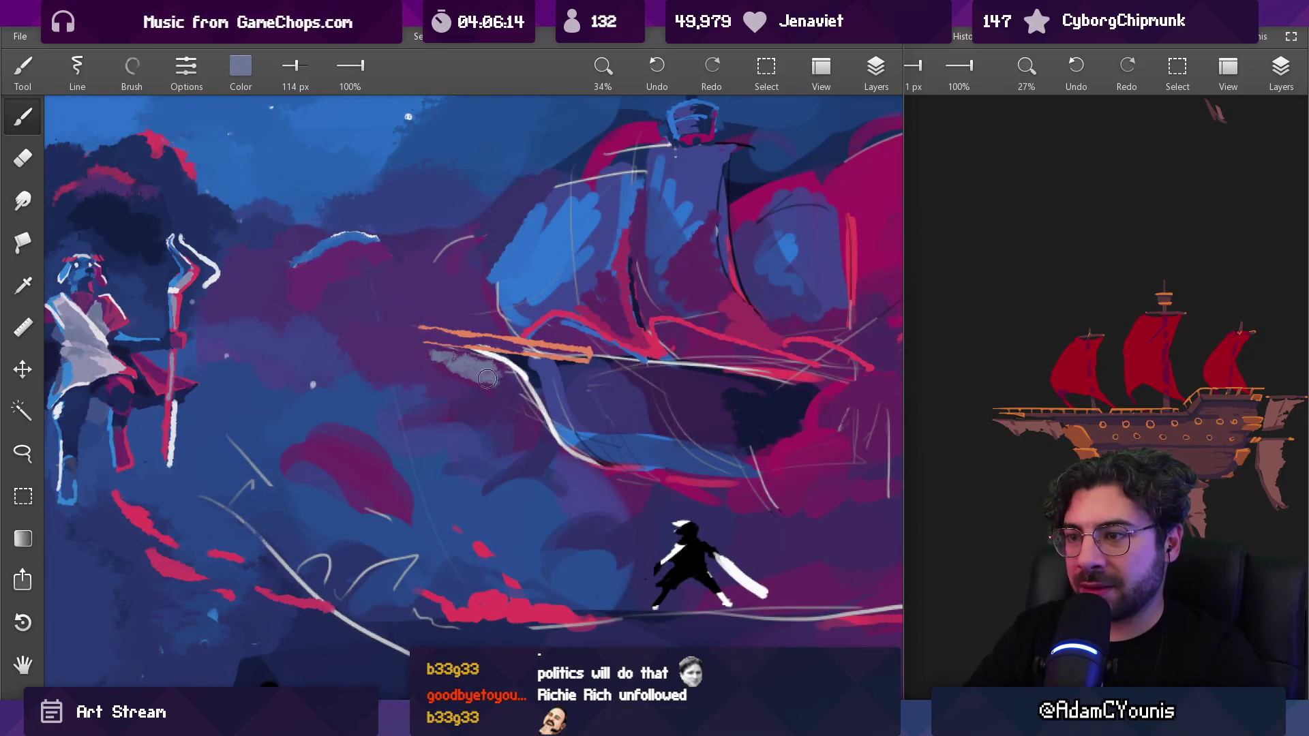
left_click_drag(174, 345, 177, 310)
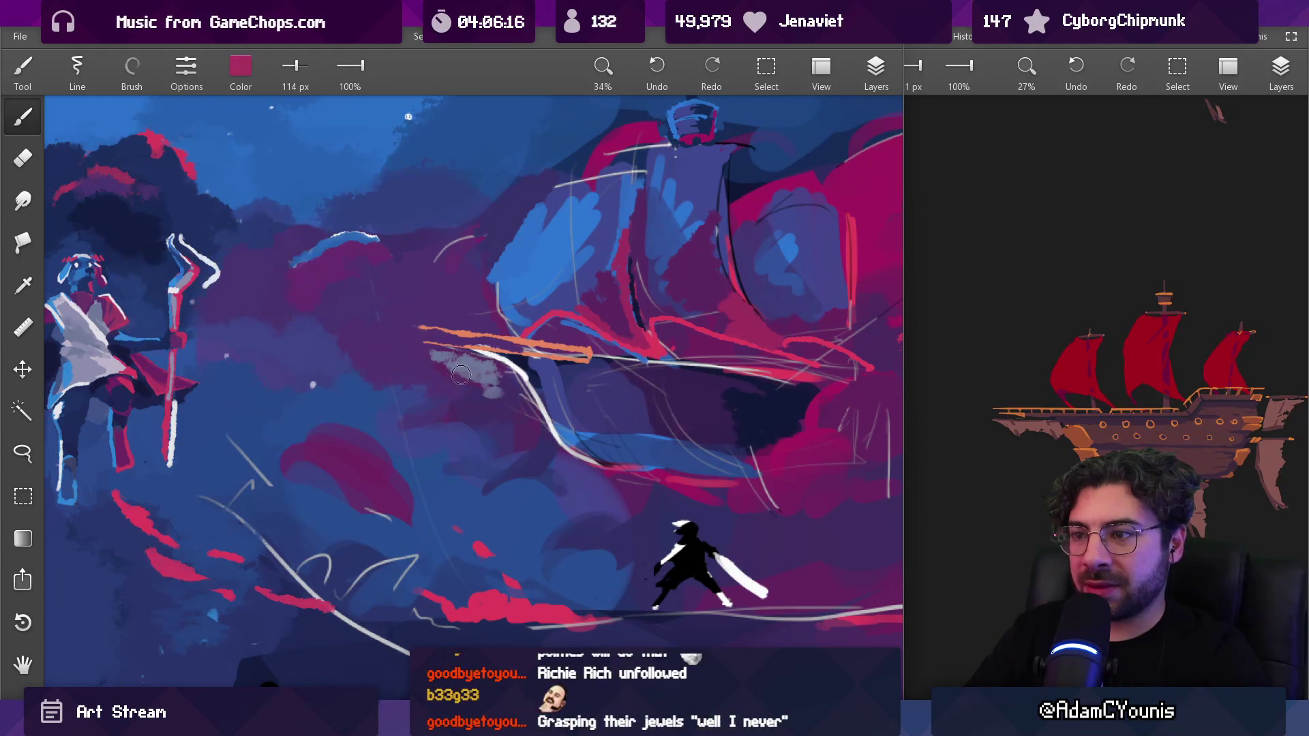
Paint mauve over the grey patch beside the bow with an 83 px brush
left_click_drag(461, 368, 484, 372)
key("bracketleft")
key("bracketleft")
key("bracketleft")
key("bracketright")
key("bracketright")
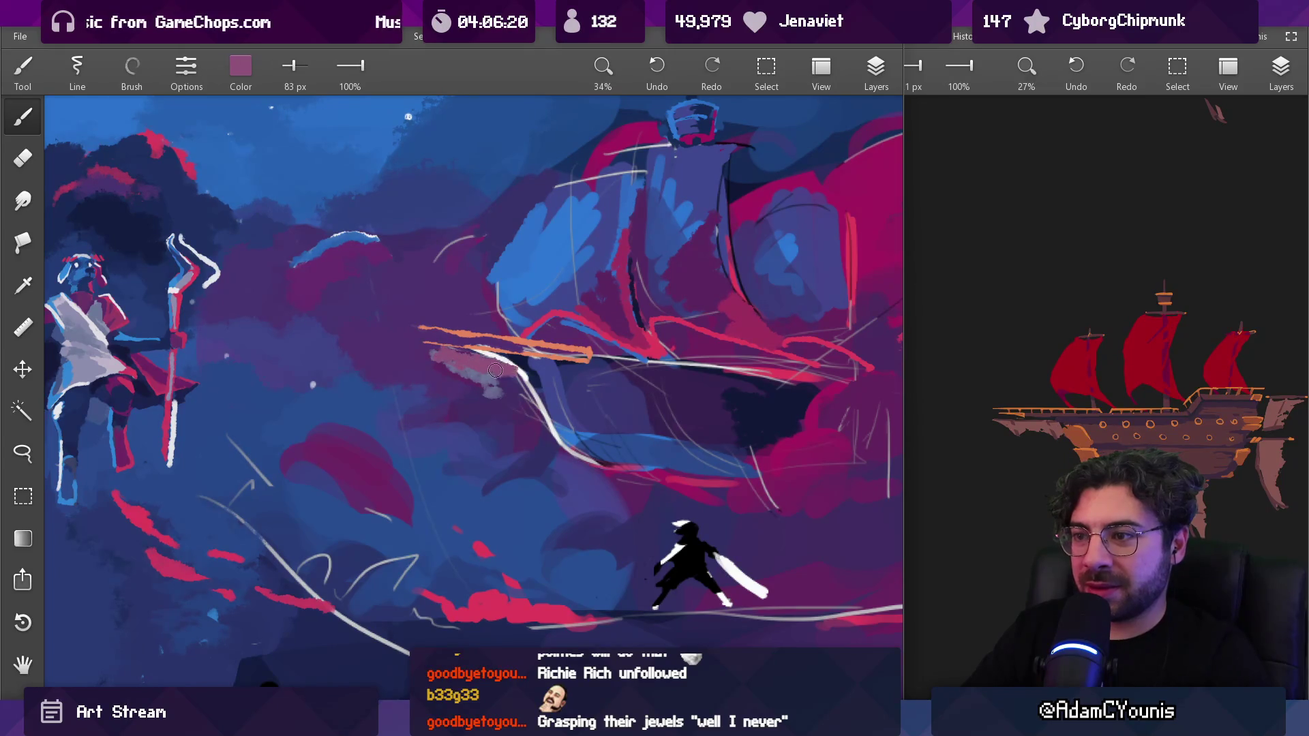
left_click(427, 369, "alt")
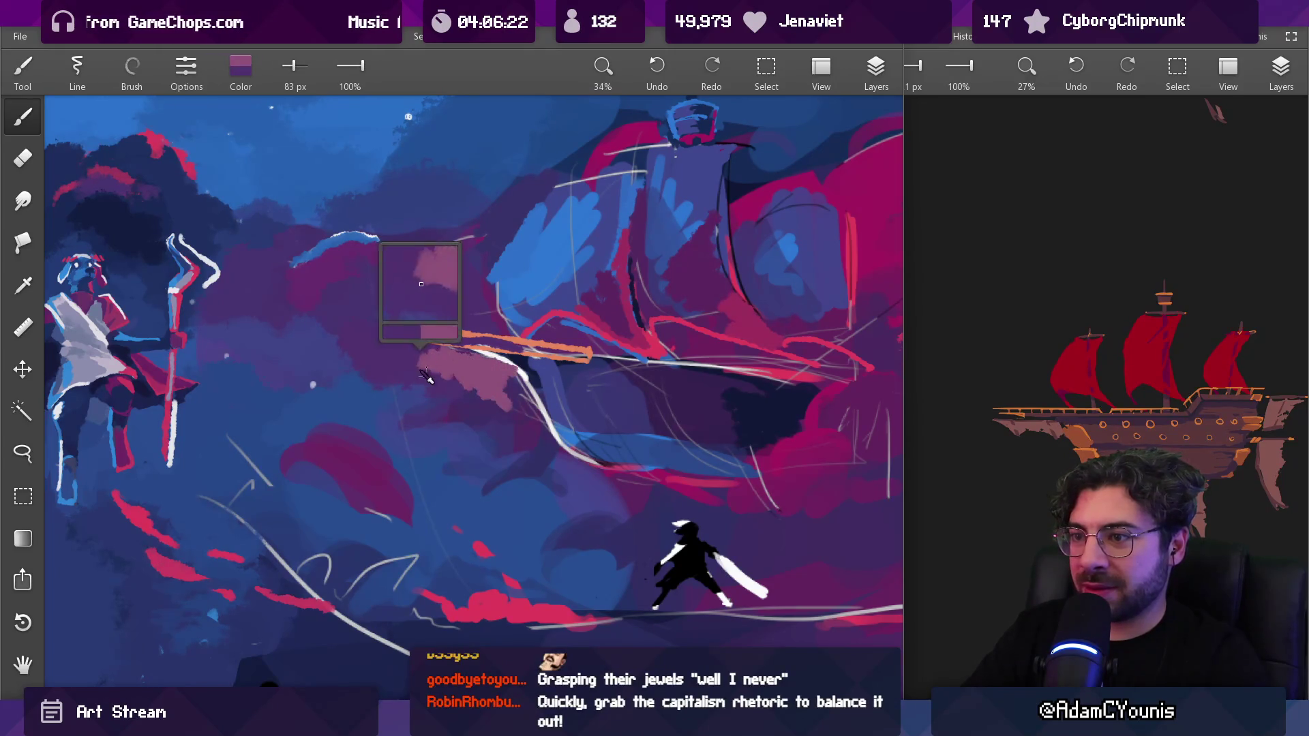
left_click_drag(450, 388, 453, 393)
left_click(470, 386, "alt")
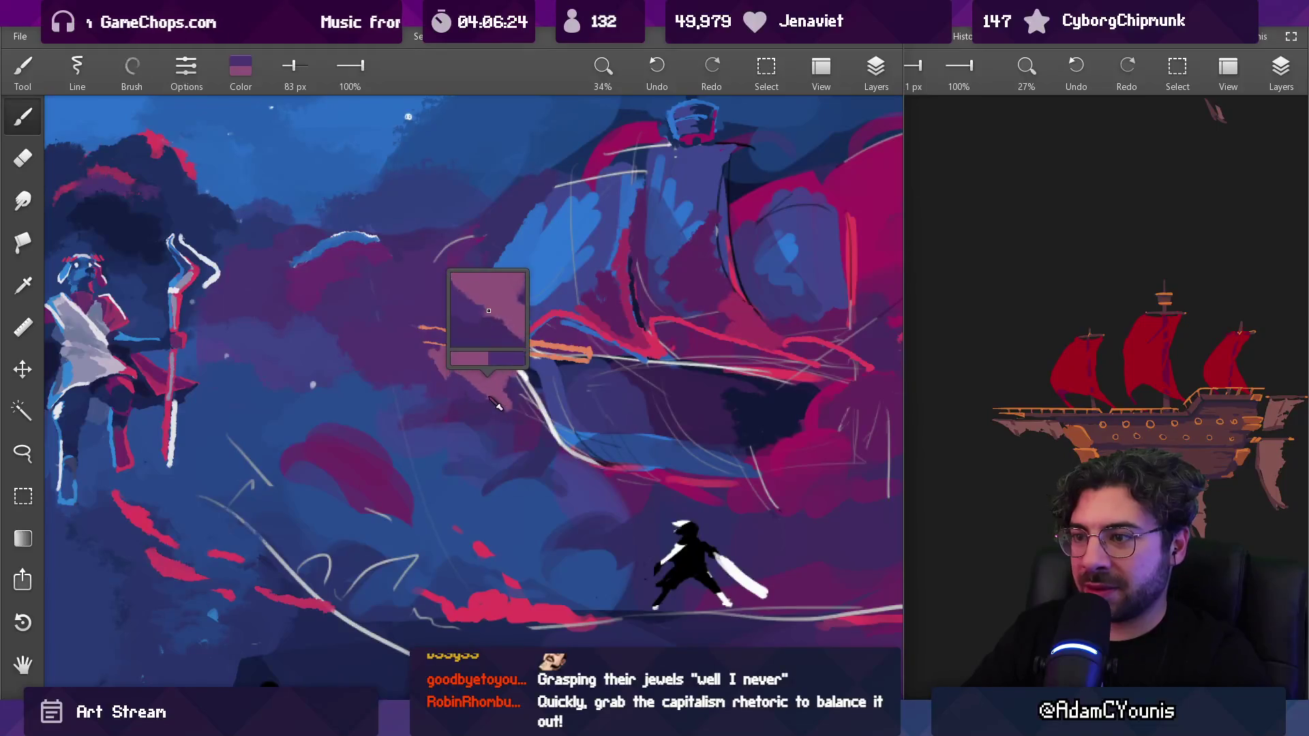
scroll(486, 394, "down", 6)
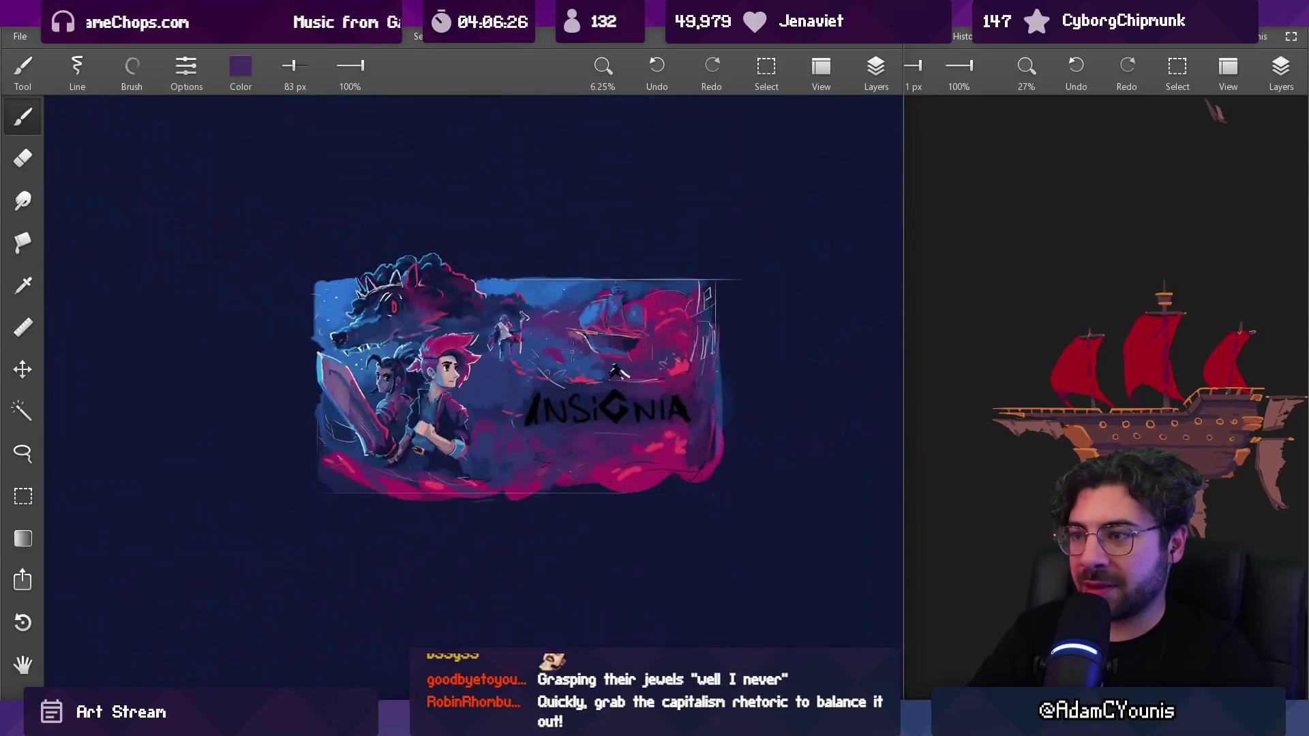
Paint a salmon patch below the orange bowsprit with a 110 px brush
scroll(550, 296, "up", 5)
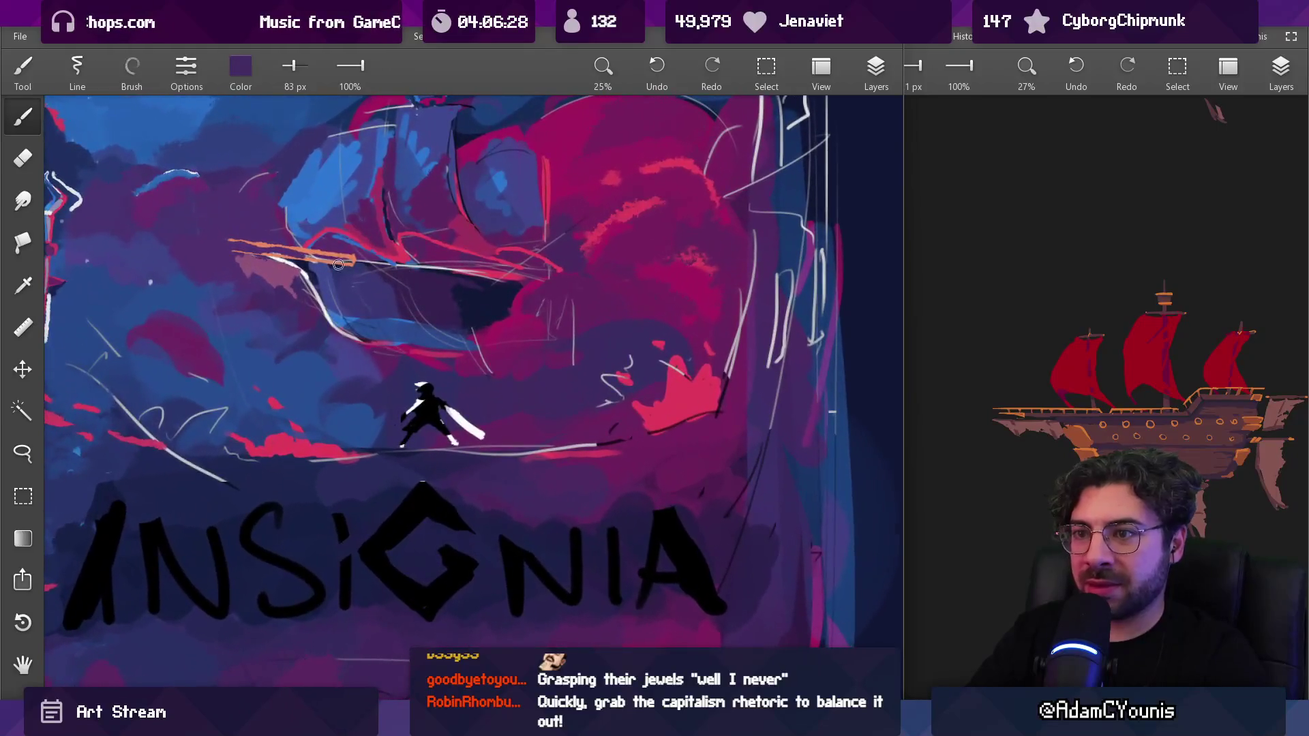
left_click(315, 261, "alt")
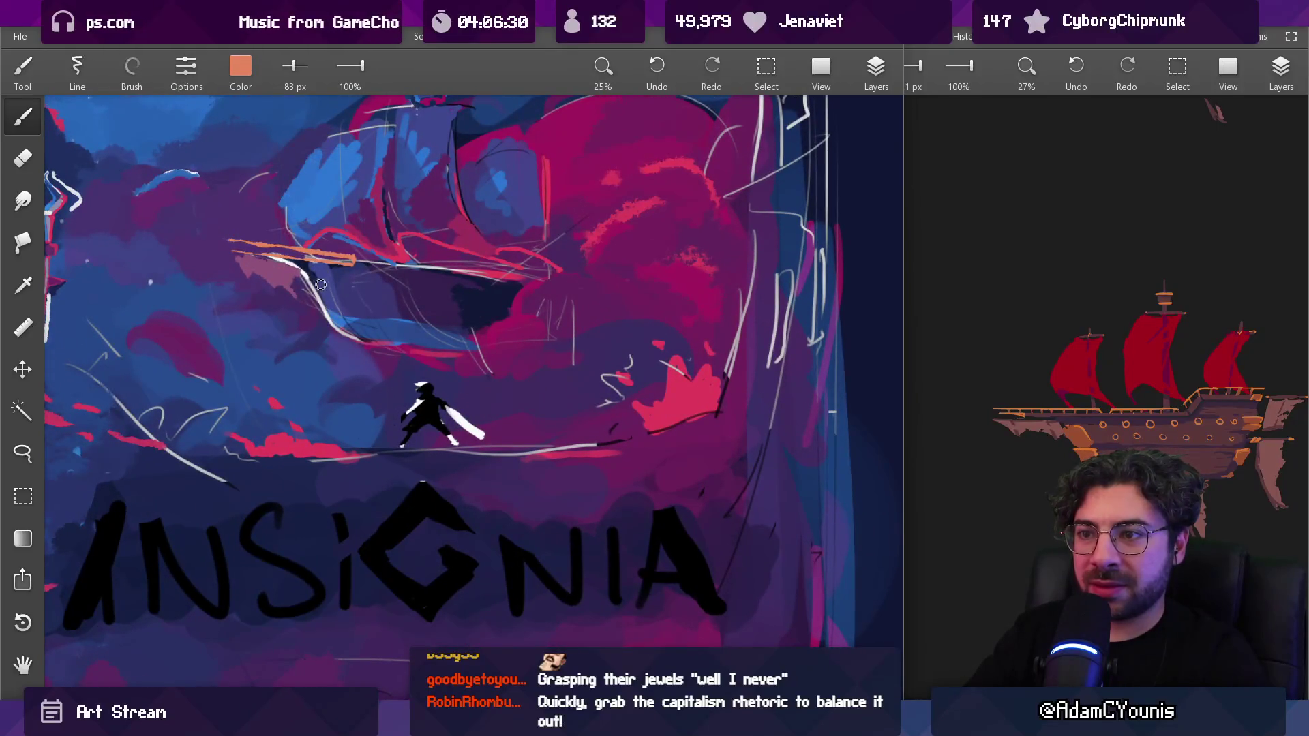
key("bracketright")
key("bracketright")
key("bracketright")
left_click(327, 279, "alt")
mouse_move(319, 280)
left_mouse_down()
mouse_move(335, 276)
mouse_move(353, 311)
left_mouse_up()
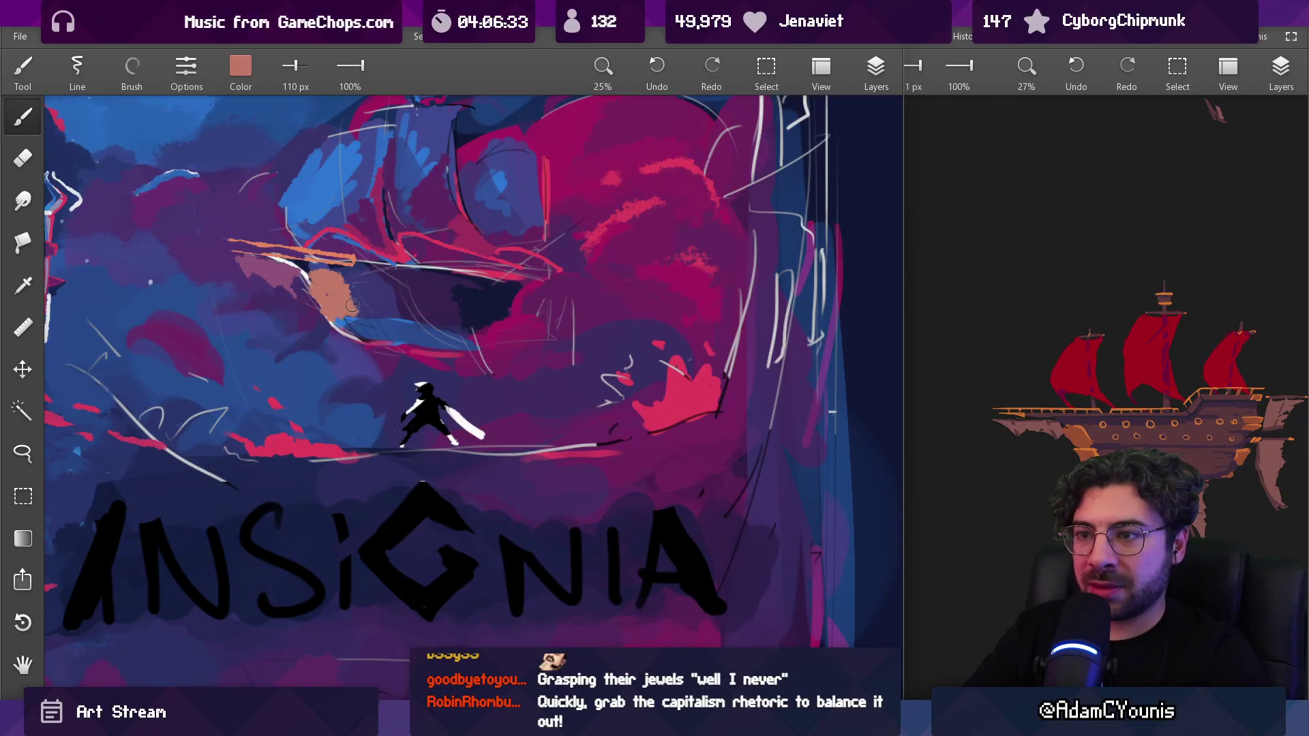
Switch to the Round brush at 149 px and paint dark navy over part of the salmon patch
left_click(373, 295, "alt")
key("bracketleft")
key("bracketleft")
key("bracketleft")
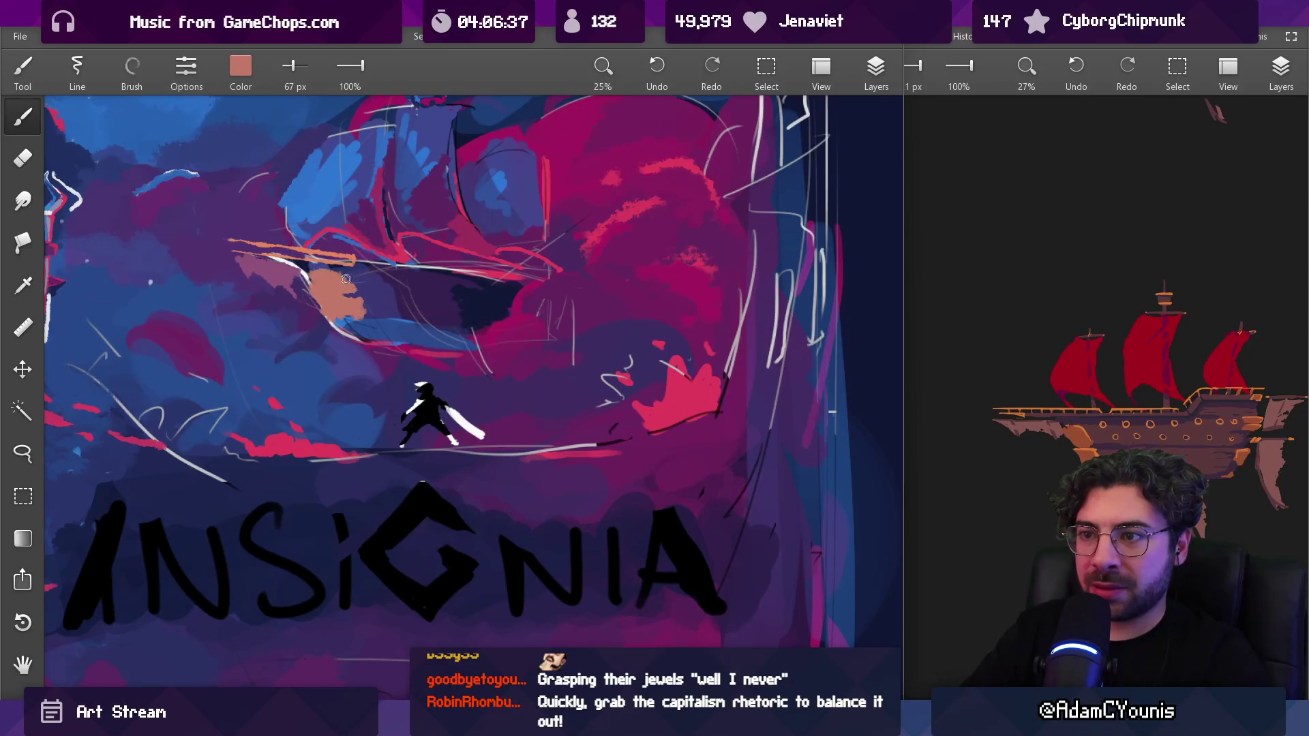
scroll(392, 400, "down", 4)
scroll(394, 257, "up", 4)
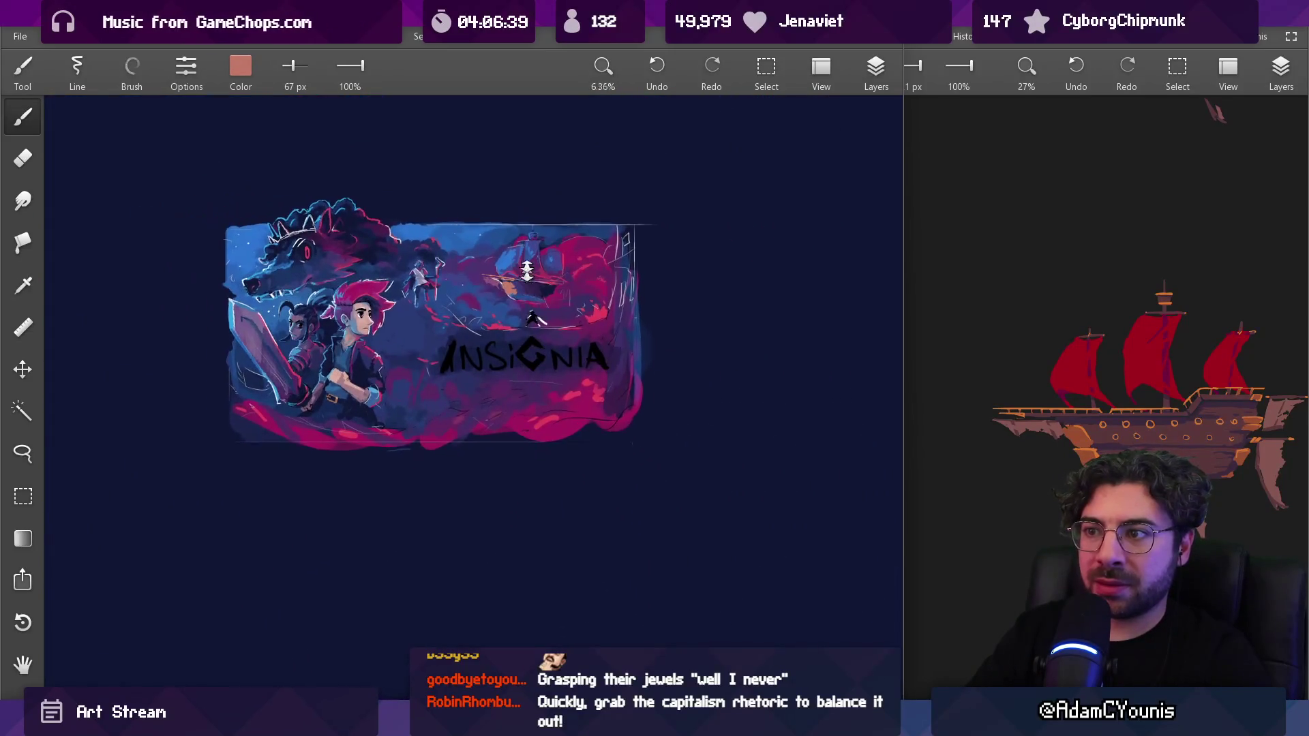
left_click(505, 311, "alt")
key("bracketright")
key("bracketright")
key("bracketright")
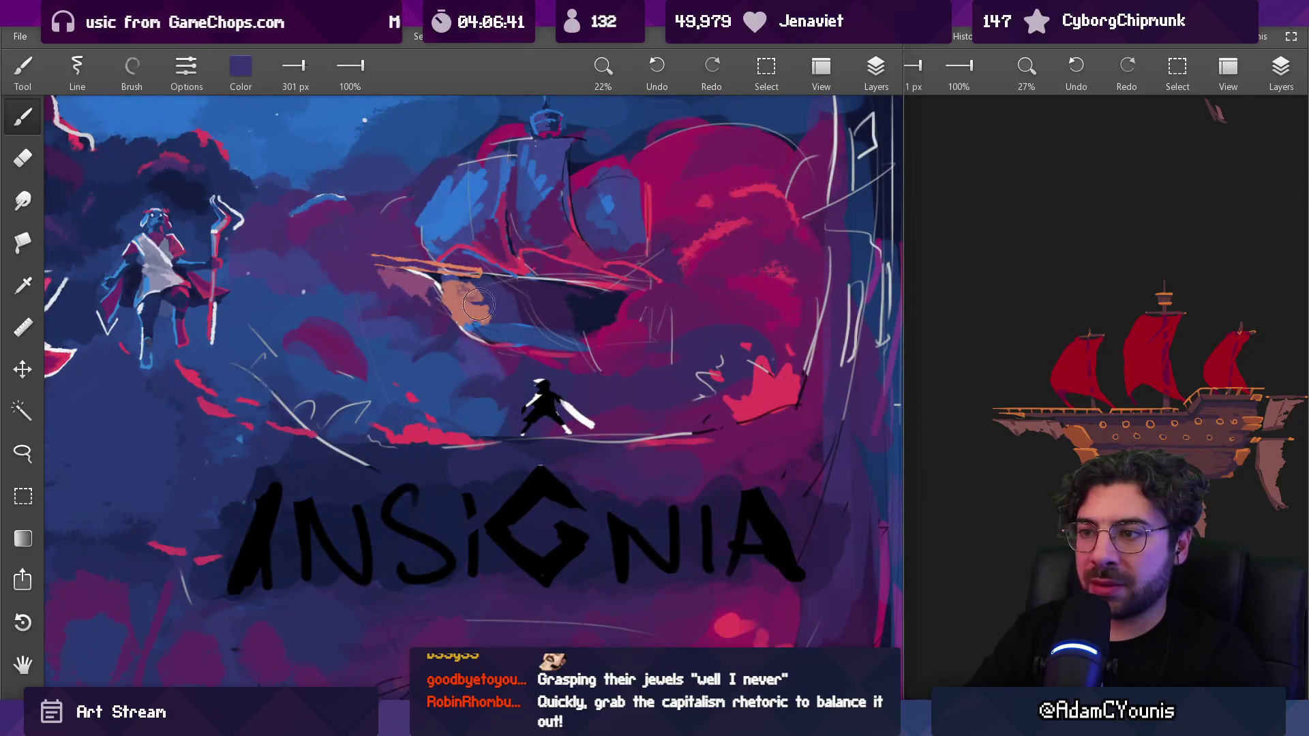
left_click(132, 68)
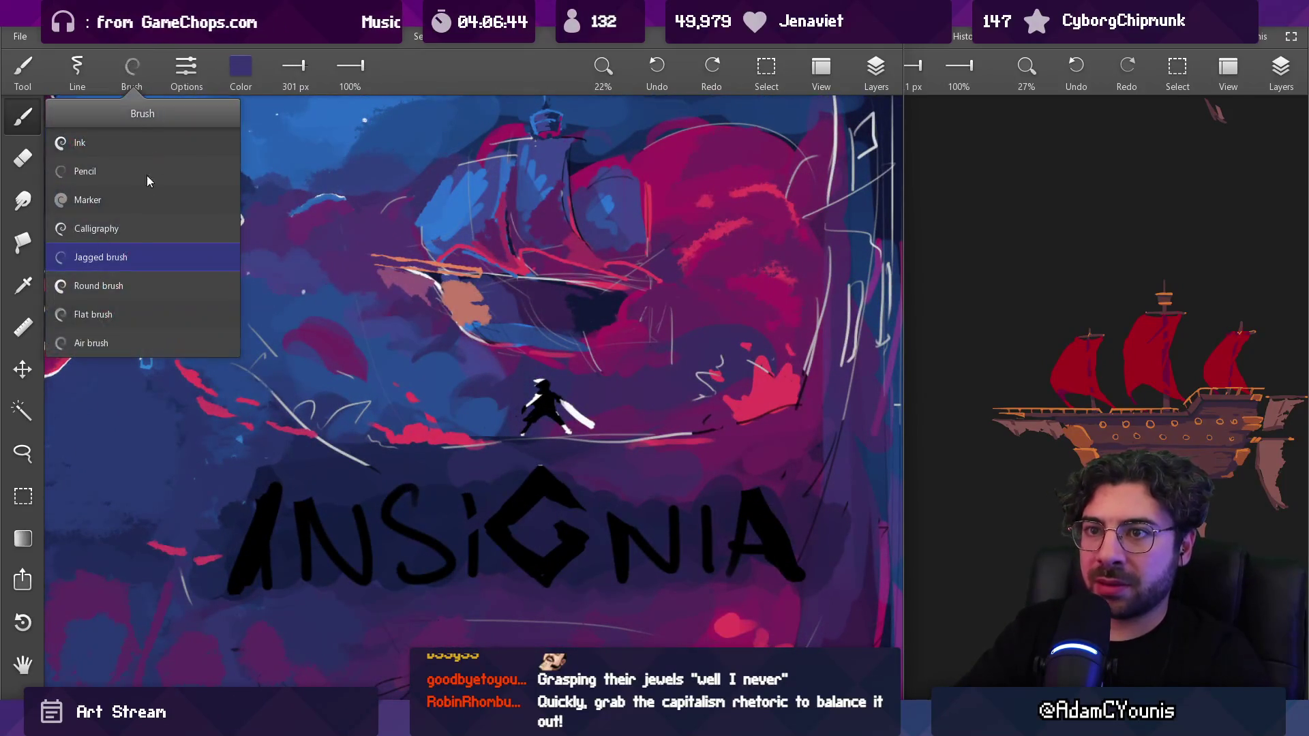
left_click(132, 285)
key("bracketleft")
key("bracketleft")
key("bracketleft")
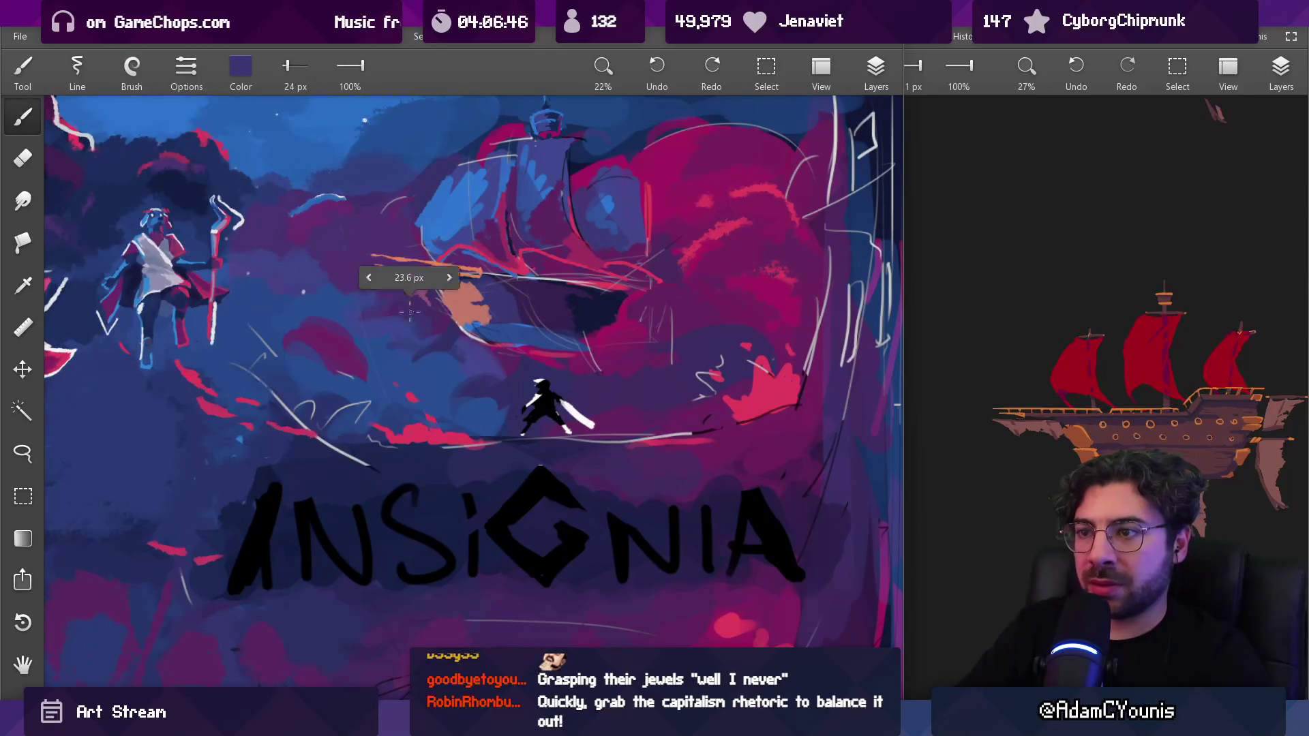
mouse_move(484, 302)
left_mouse_down()
mouse_move(457, 313)
mouse_move(399, 276)
mouse_move(388, 284)
mouse_move(459, 271)
left_mouse_up()
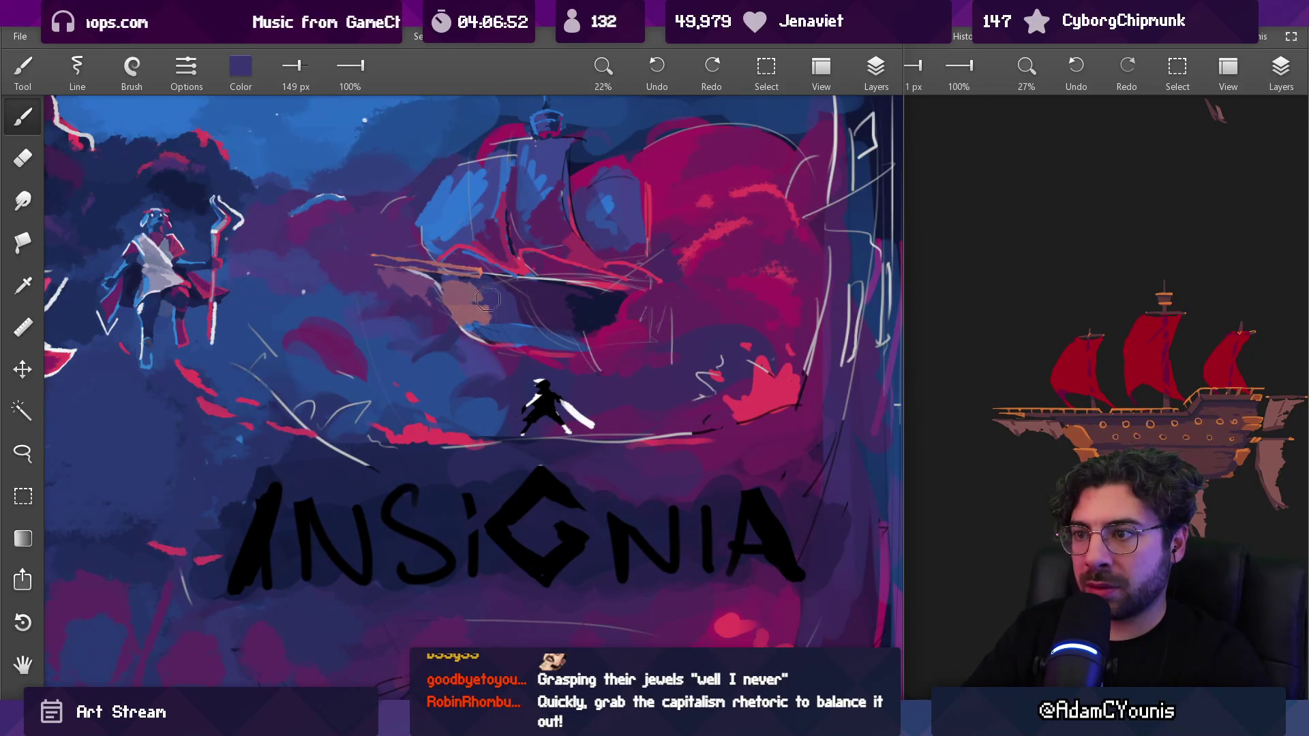
Choose a different brush preset at 41 px and sample salmon and sky blue for the hull
scroll(487, 299, "down", 5)
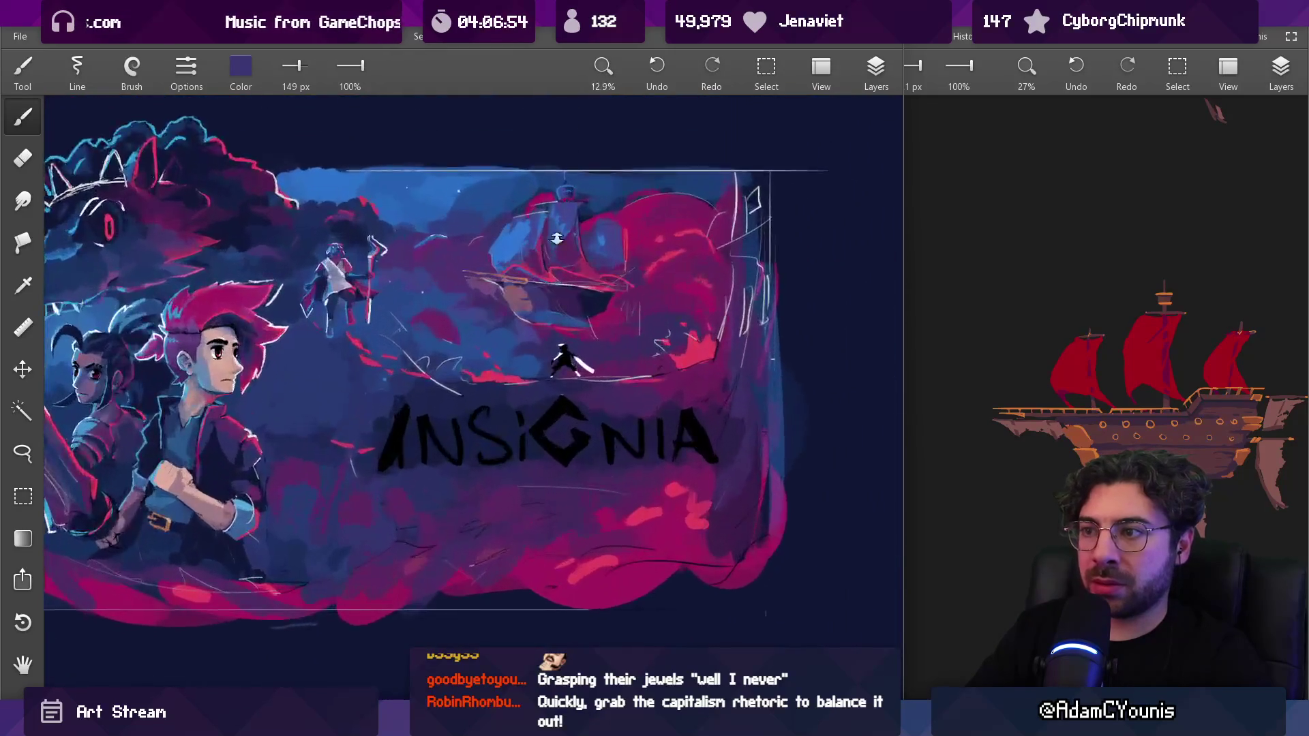
scroll(558, 208, "up", 5)
left_click(450, 280, "alt")
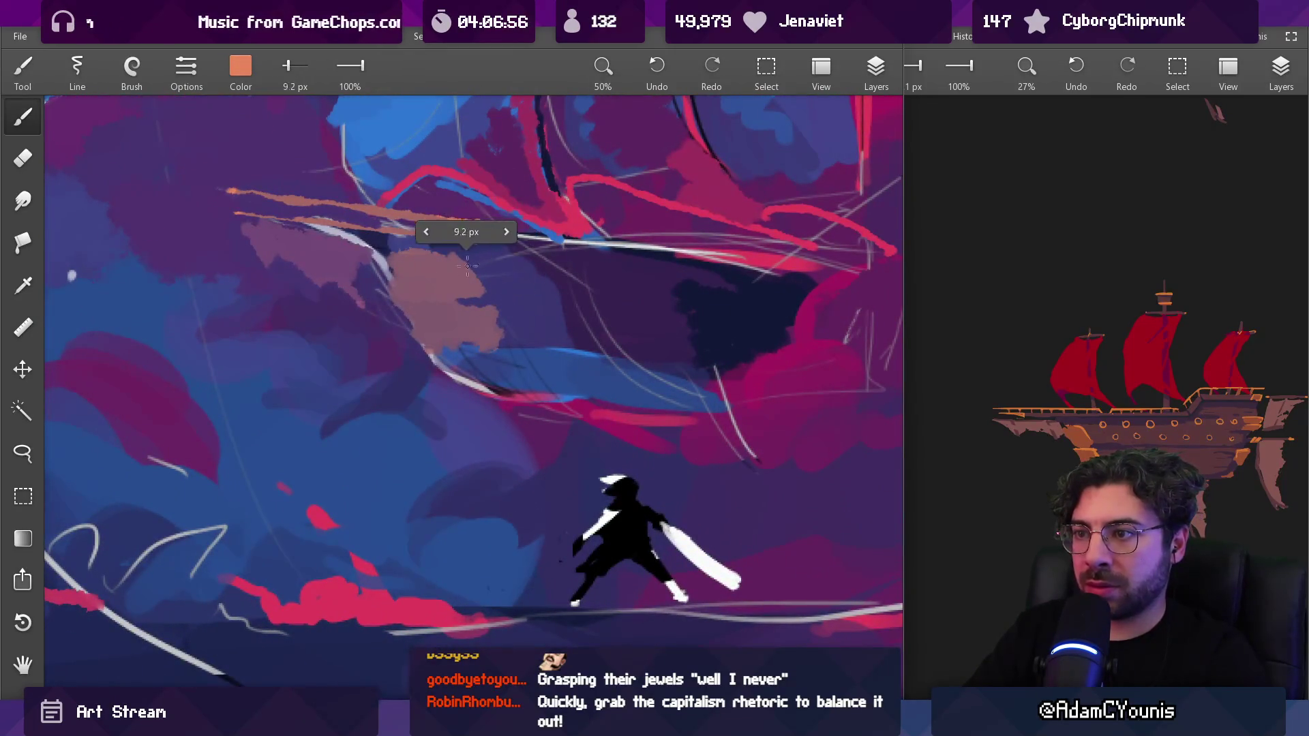
left_click(132, 65)
left_click(157, 272)
left_click_drag(506, 264, 472, 258)
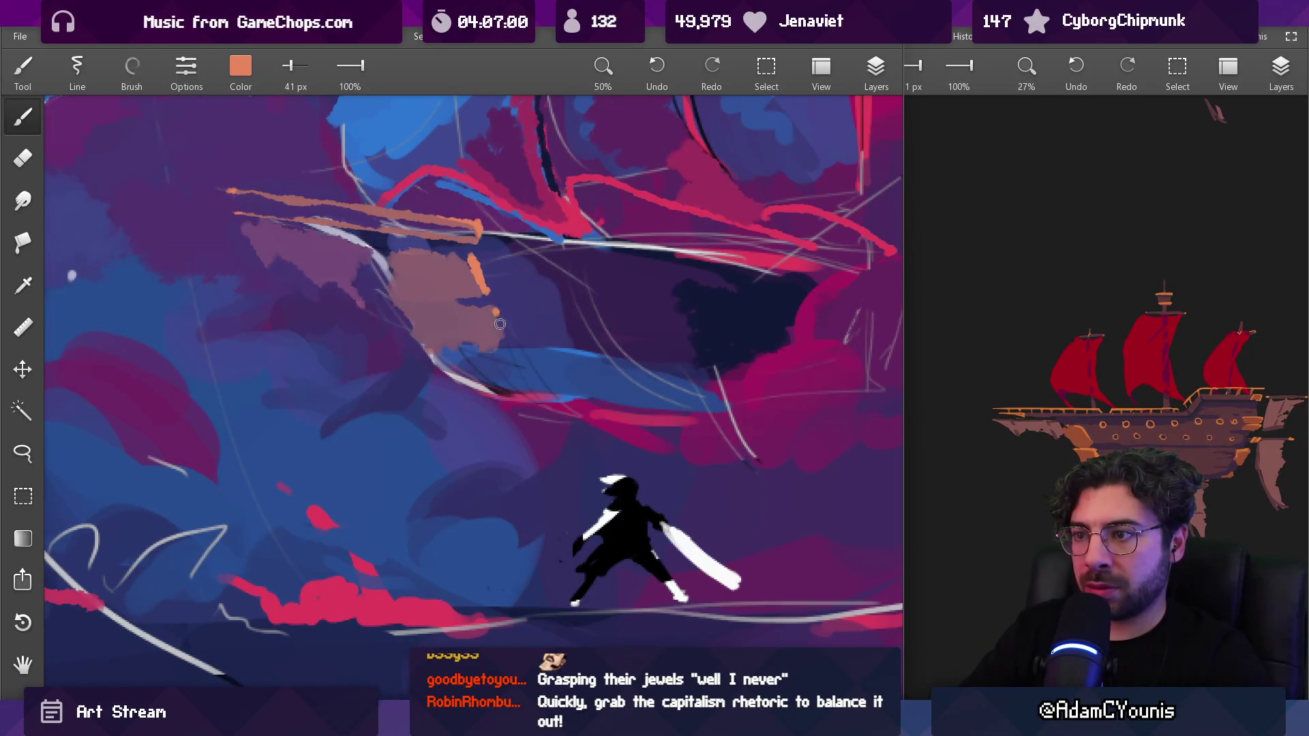
scroll(498, 316, "down", 8)
scroll(568, 226, "up", 5)
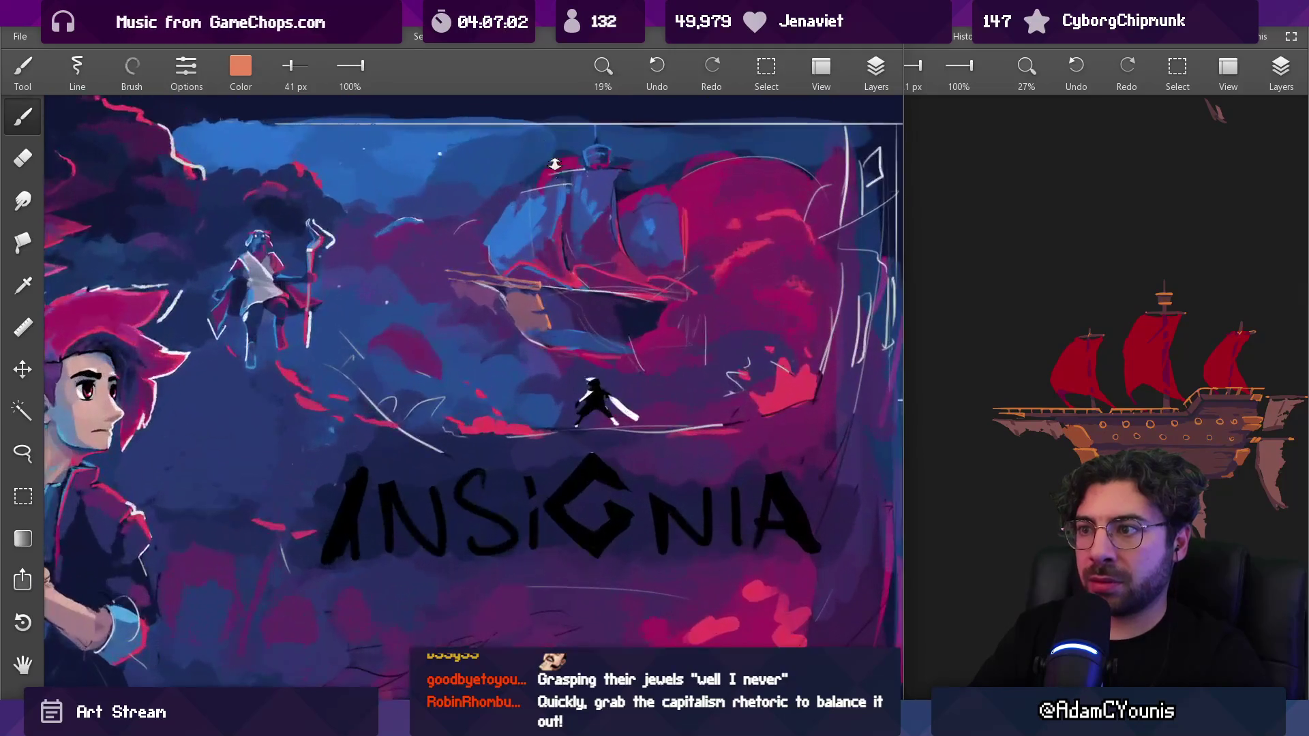
left_click(451, 268, "alt")
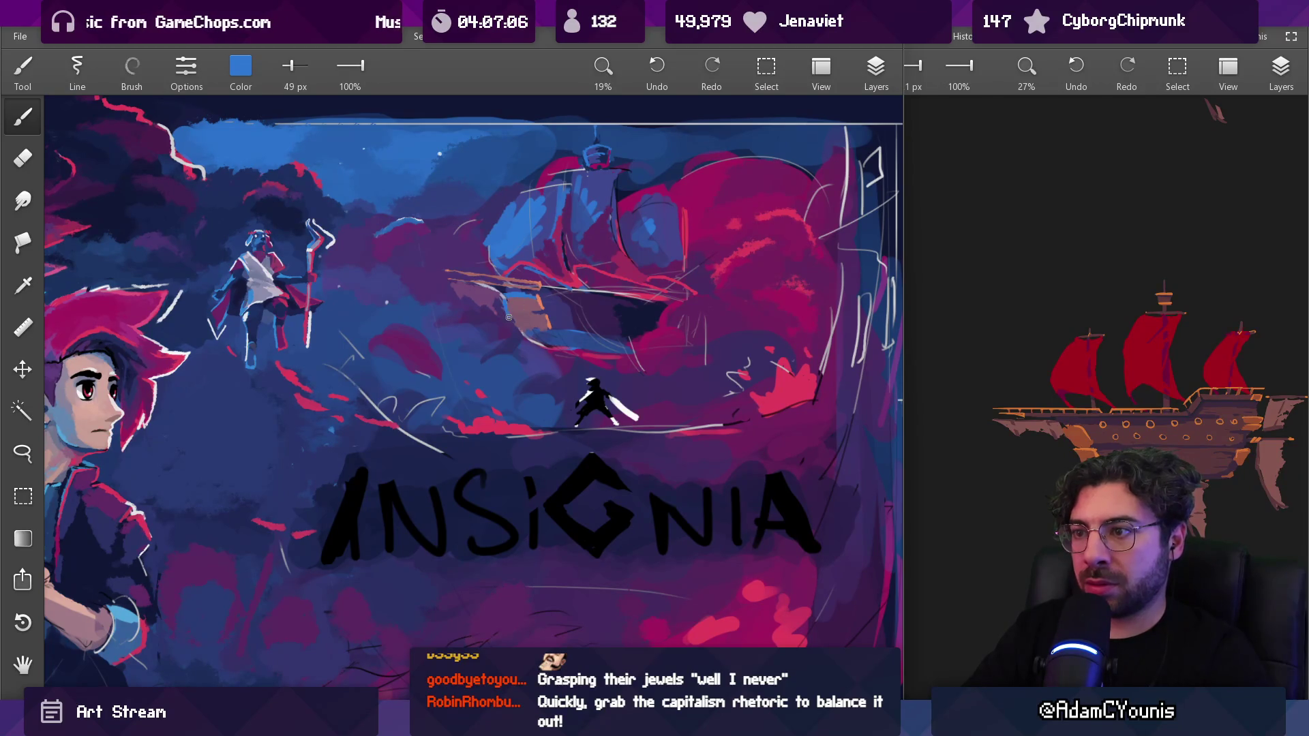
scroll(522, 328, "down", 3)
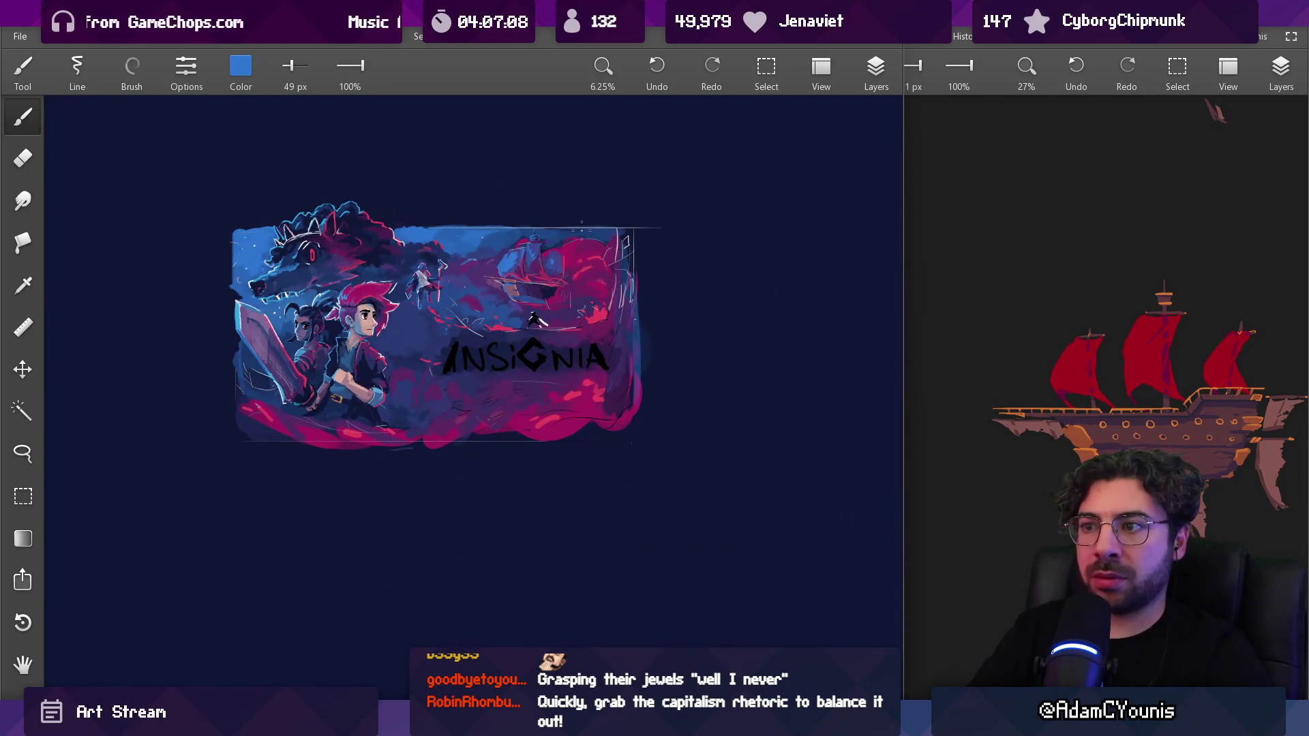
scroll(555, 172, "up", 3)
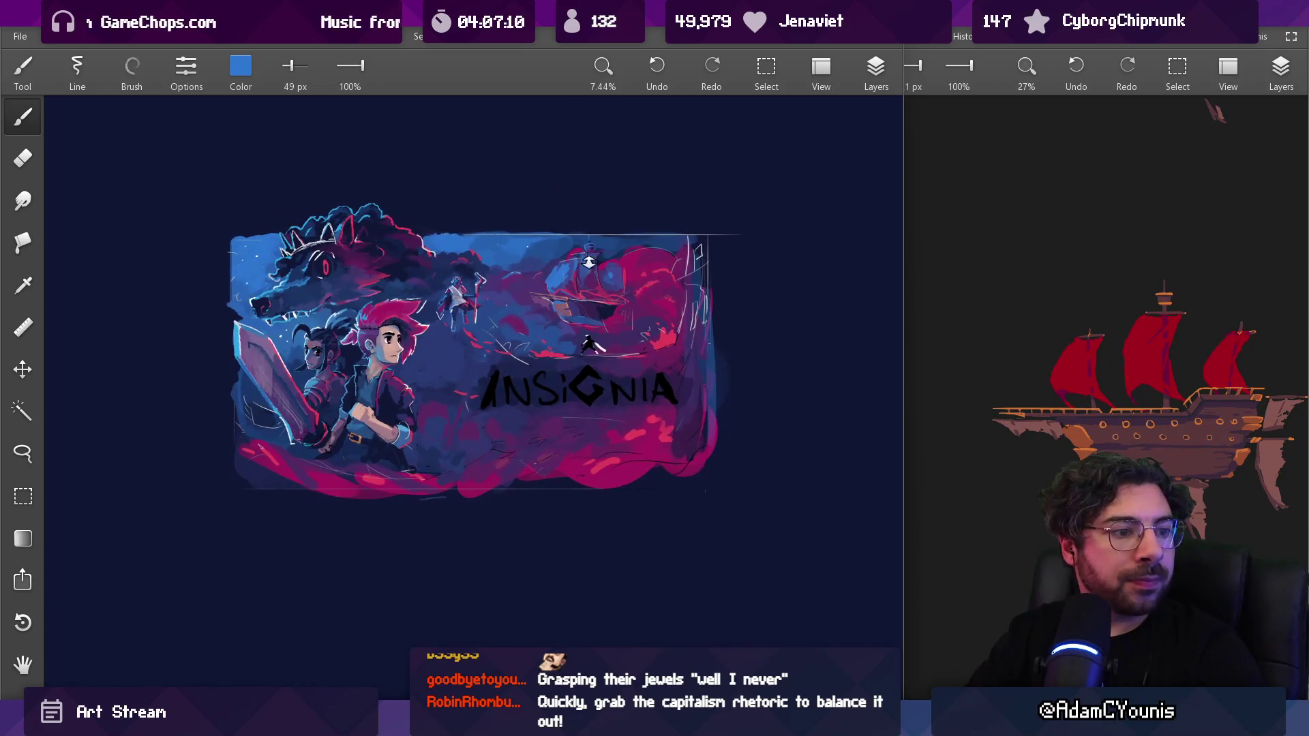
scroll(579, 293, "up", 1)
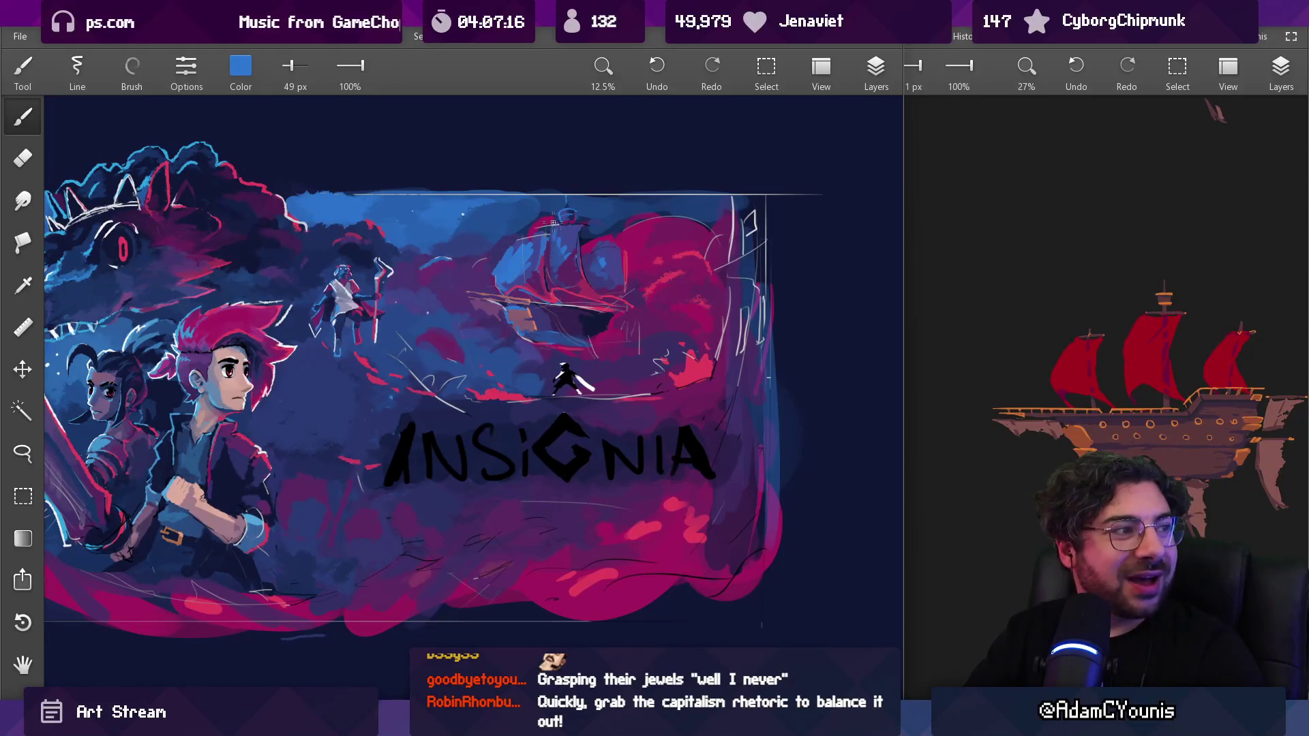
scroll(550, 308, "up", 9)
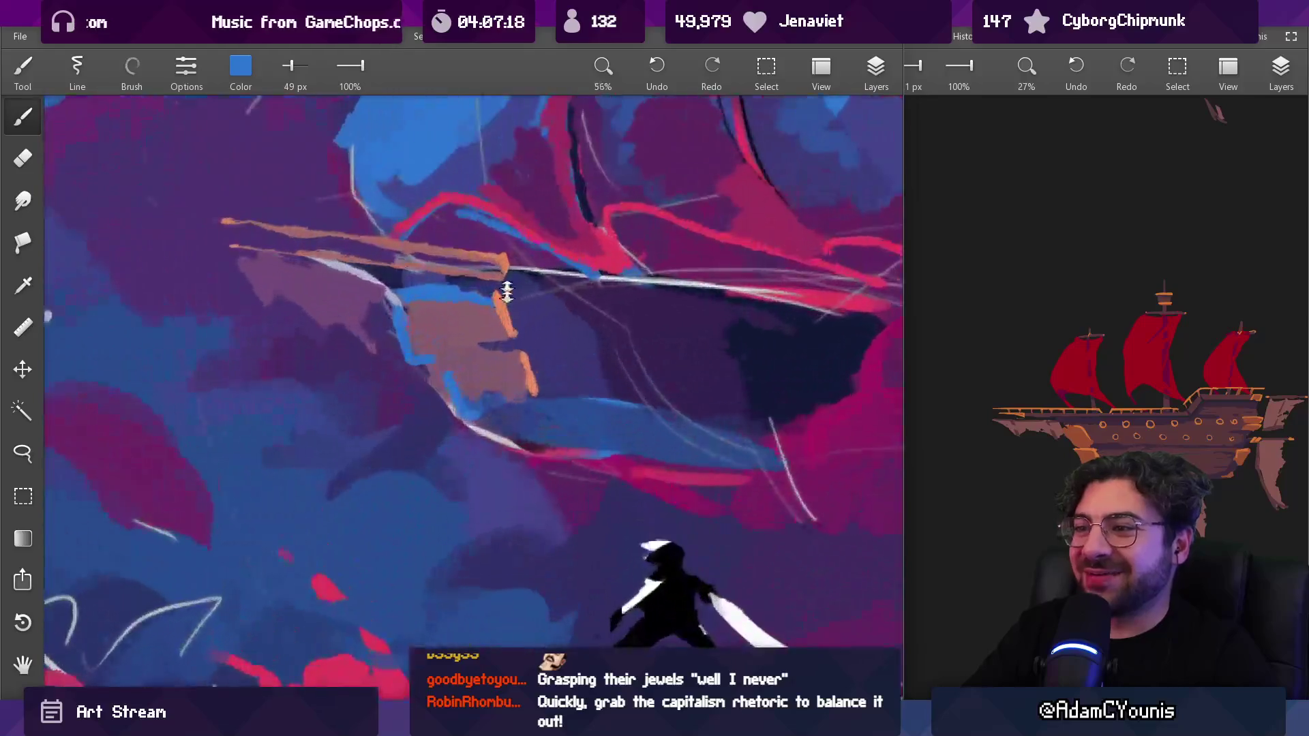
Paint a dark purple line across the bow with a 26 px brush, then sample mauve
left_click_drag(483, 306, 692, 313)
key("bracketleft")
key("bracketleft")
key("bracketleft")
left_click_drag(439, 351, 478, 346)
key("bracketleft")
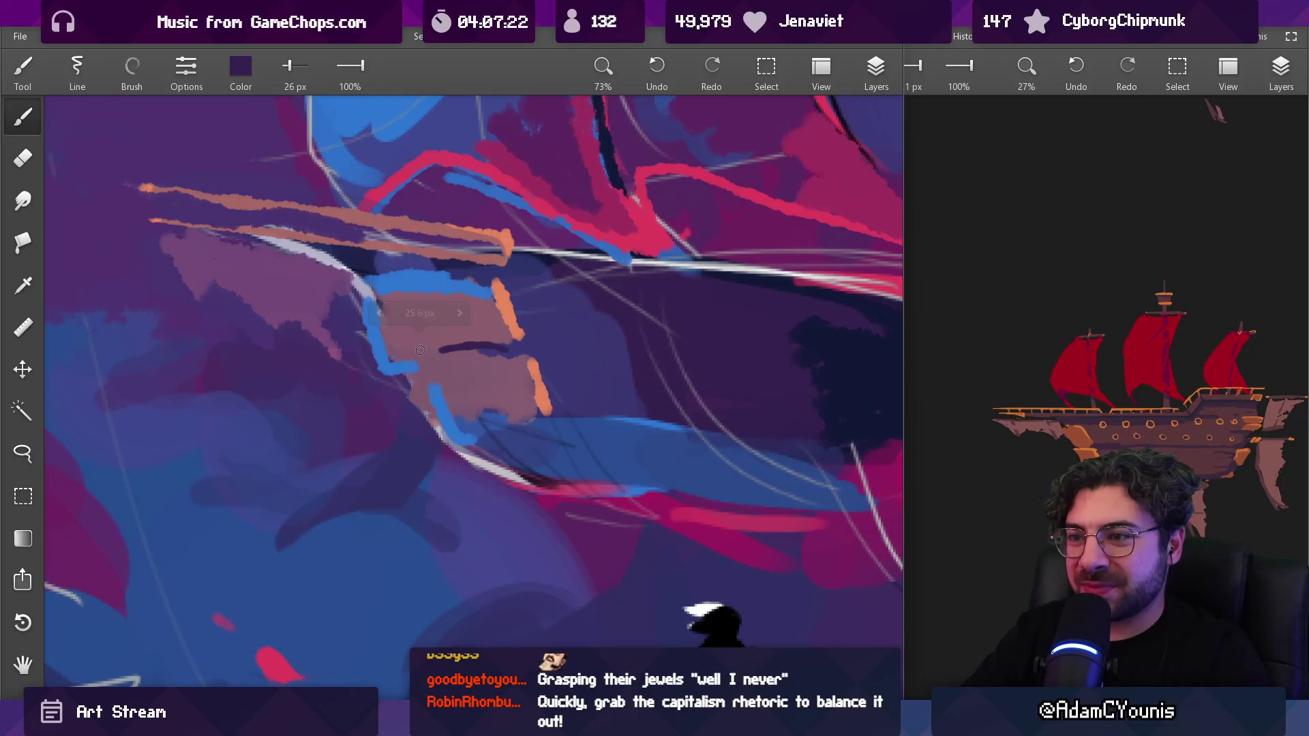
mouse_move(477, 348)
left_mouse_down()
mouse_move(443, 370)
mouse_move(465, 357)
left_mouse_up()
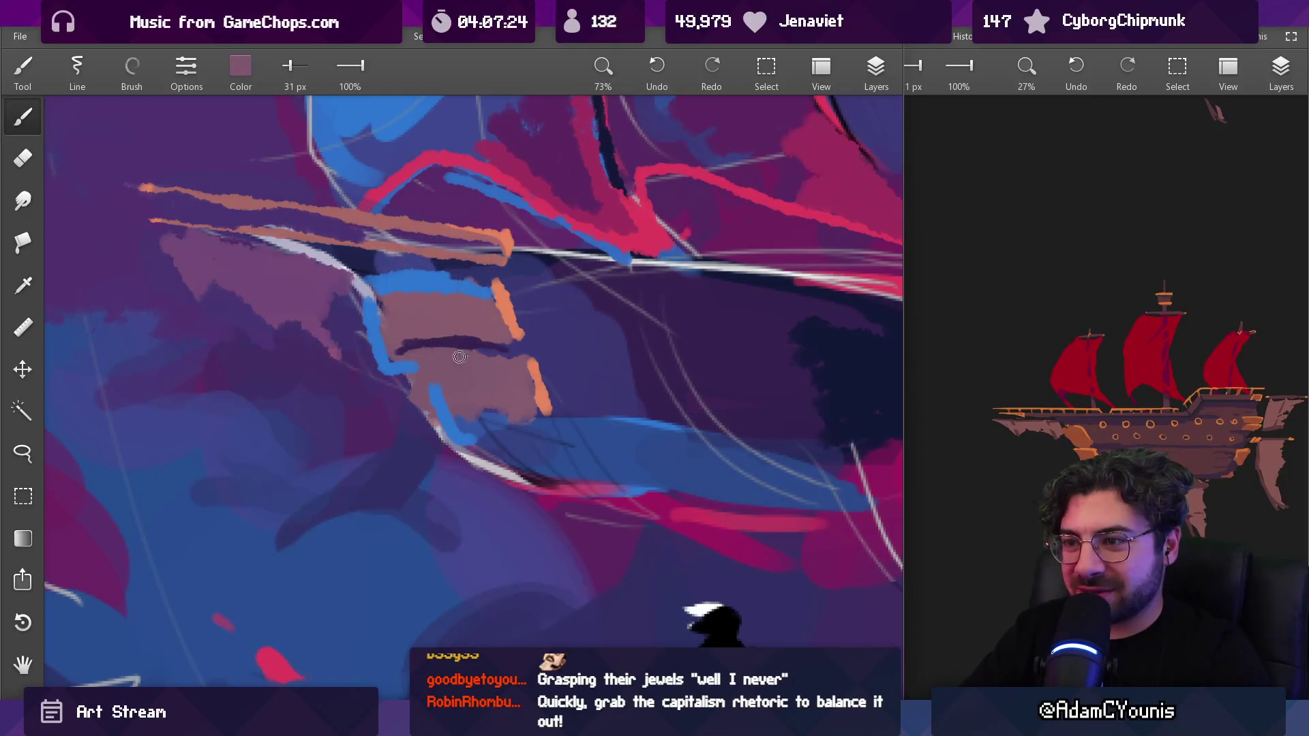
Load dark purple with a 36 px brush and zoom out to check the whole piece
scroll(515, 349, "down", 5)
scroll(557, 250, "up", 3)
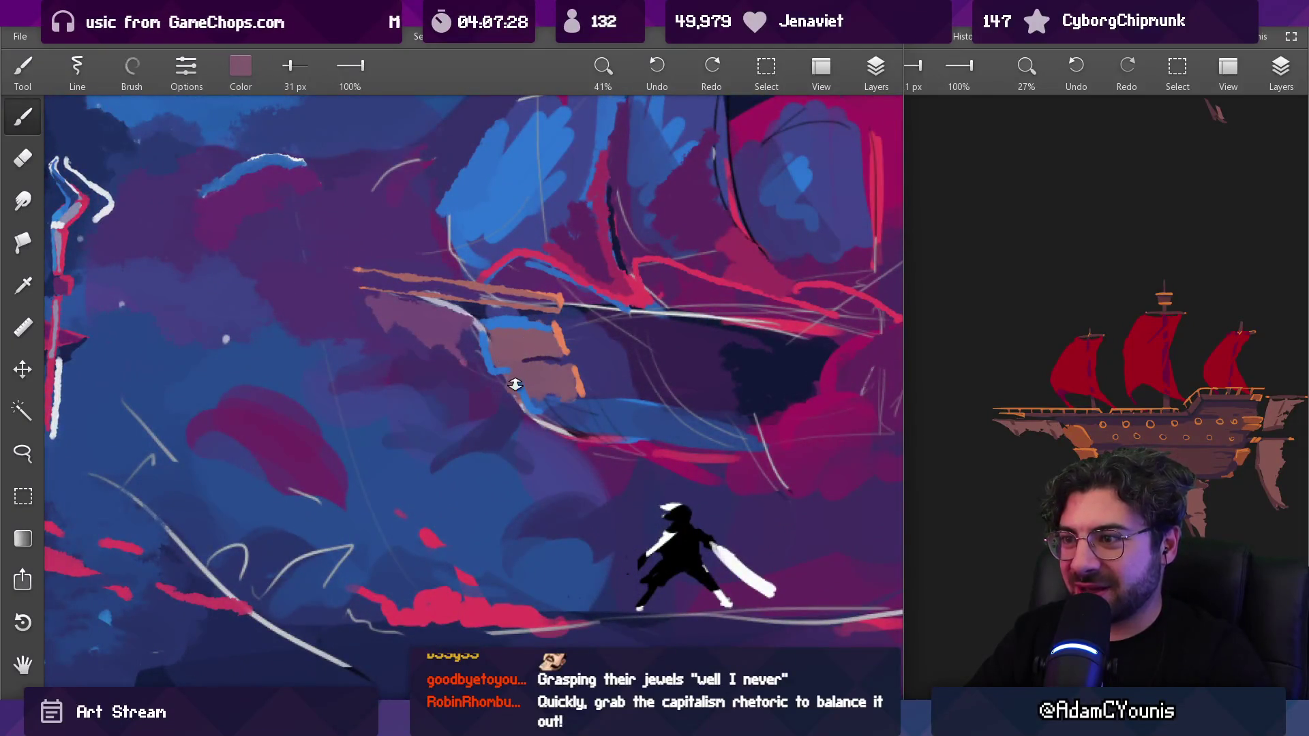
scroll(516, 383, "up", 3)
mouse_move(504, 340)
left_mouse_down()
mouse_move(500, 353)
mouse_move(595, 347)
mouse_move(594, 323)
left_mouse_up()
key("bracketright")
scroll(592, 314, "down", 4)
scroll(587, 287, "up", 4)
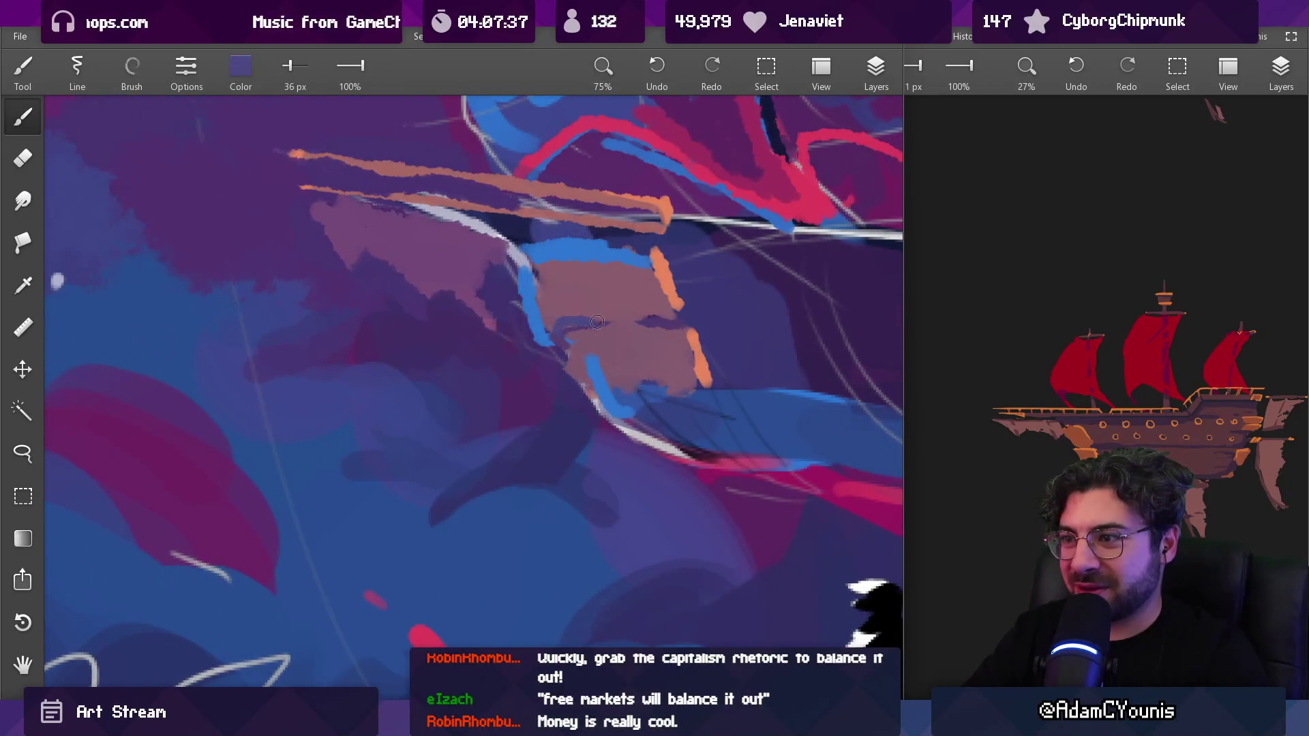
scroll(646, 310, "down", 5)
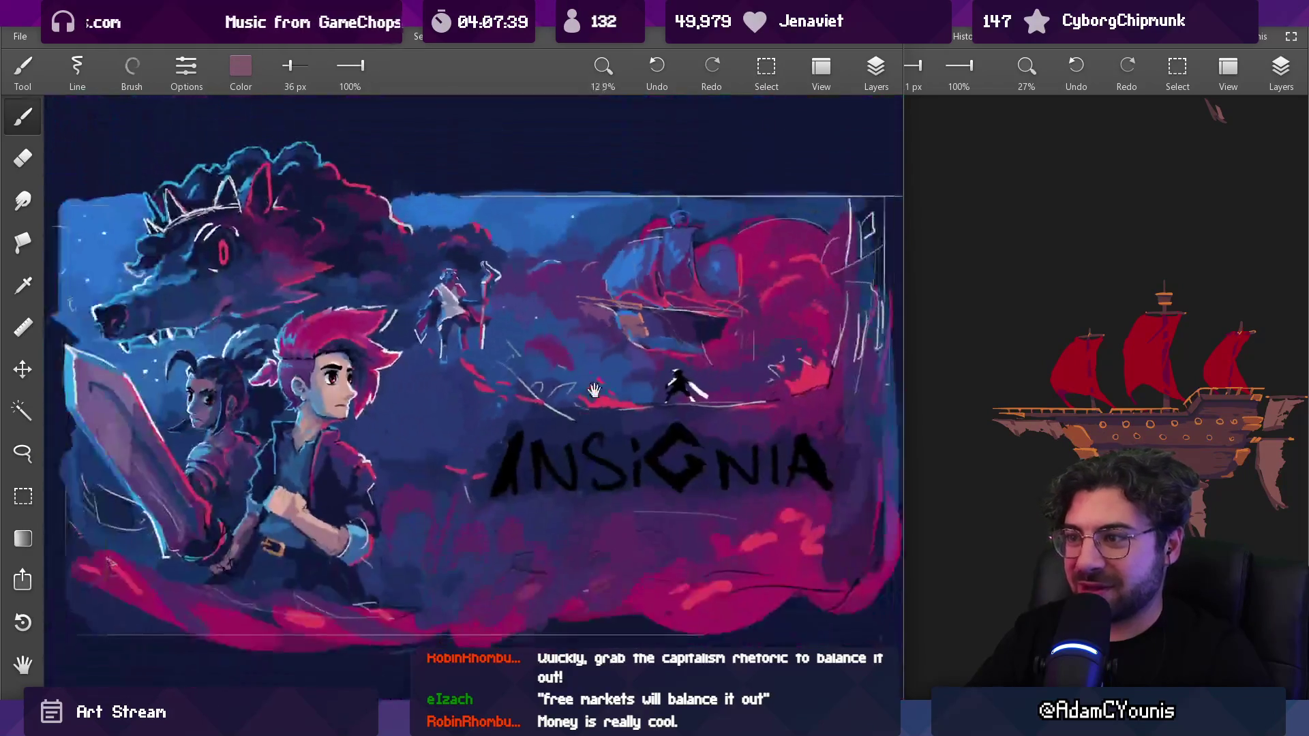
Extend the hull's lower edge with mauve sampled from the hull, using a 47 px brush
scroll(498, 365, "up", 3)
scroll(518, 369, "up", 4)
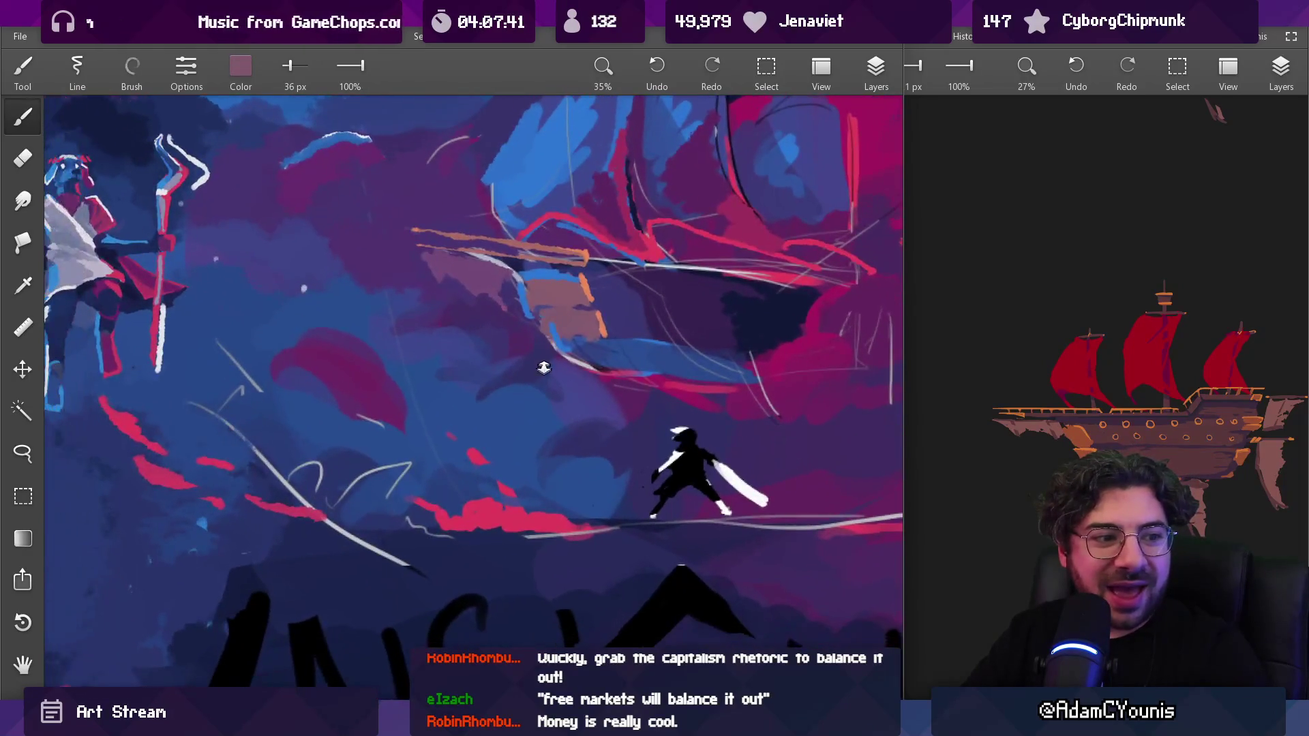
left_click_drag(583, 280, 585, 321)
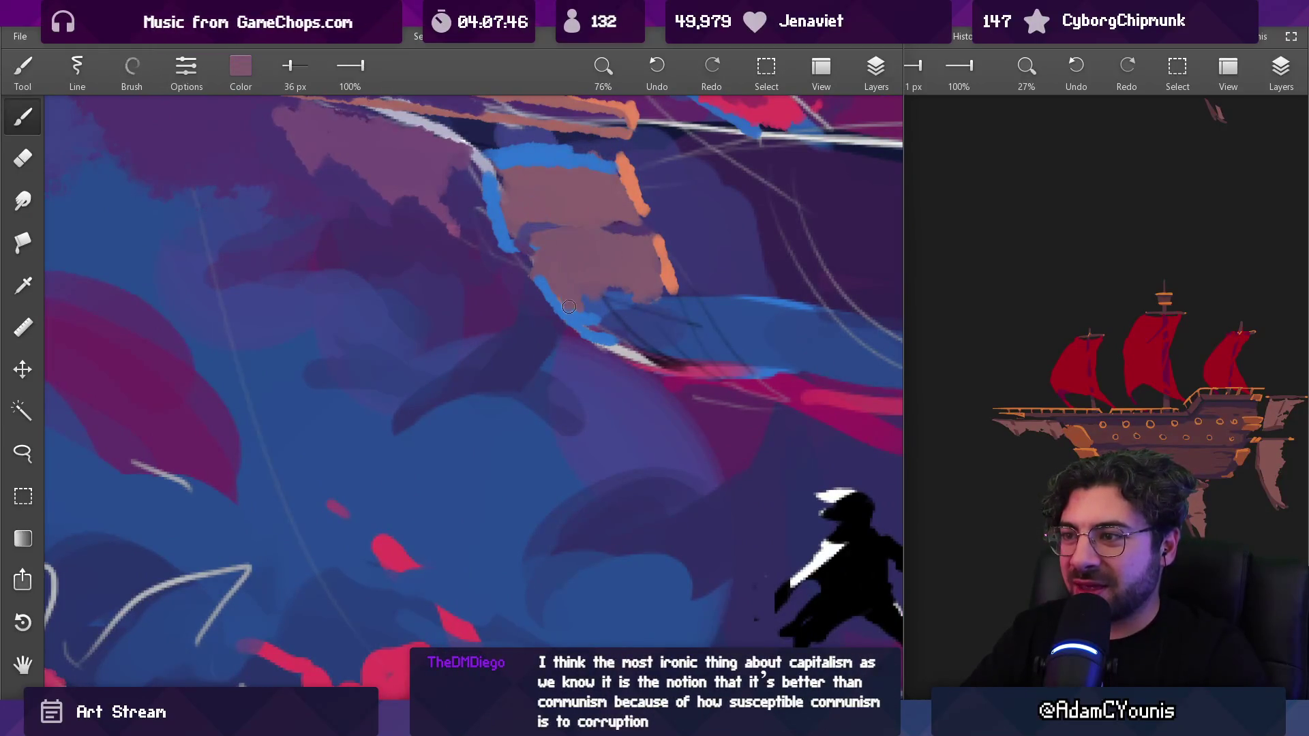
mouse_move(600, 289)
left_mouse_down()
mouse_move(637, 290)
mouse_move(588, 298)
left_mouse_up()
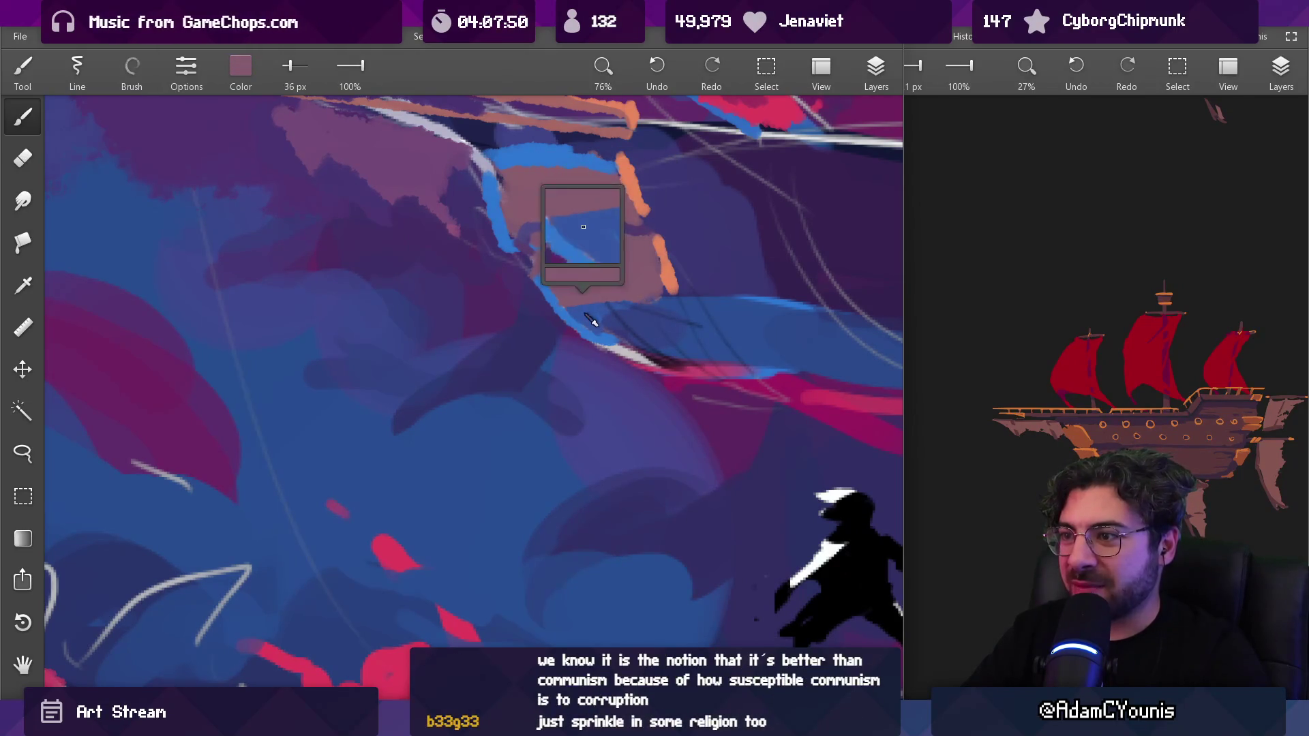
scroll(662, 265, "down", 5)
scroll(586, 300, "up", 5)
left_click_drag(541, 345, 540, 321)
key("bracketright")
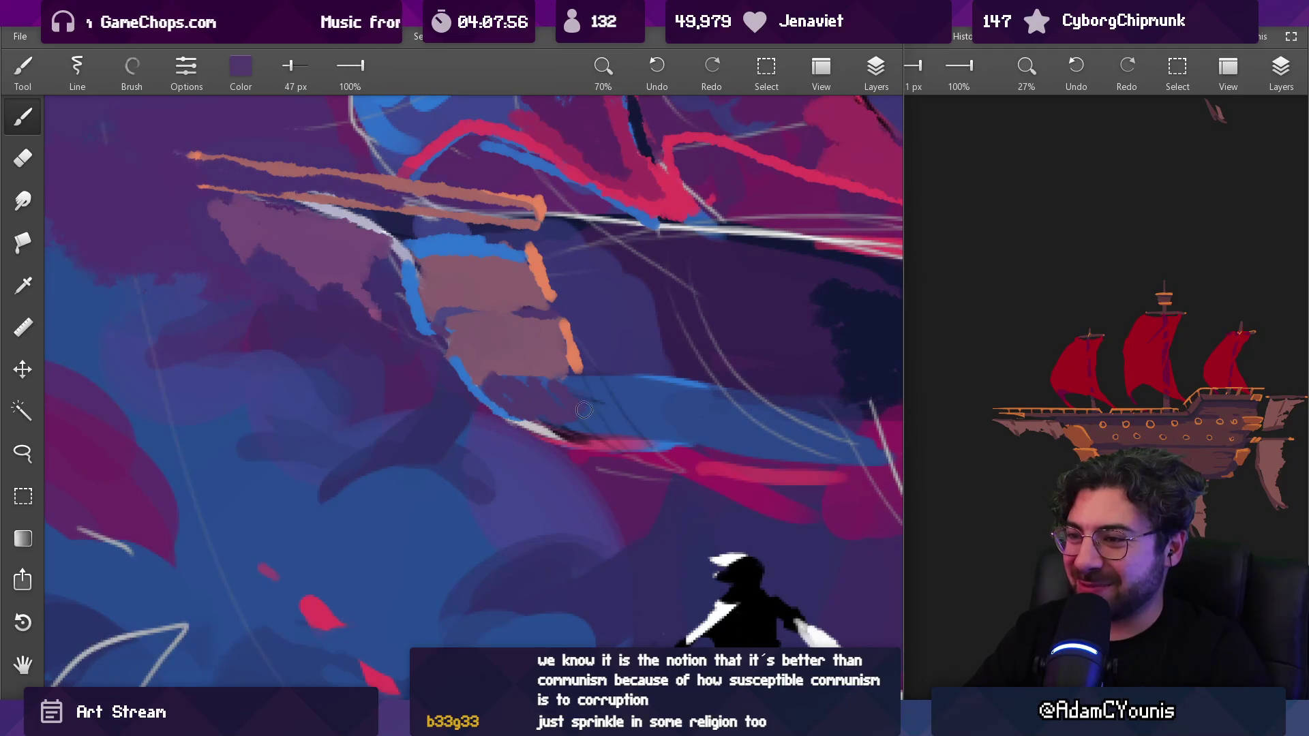
mouse_move(518, 380)
left_mouse_down()
mouse_move(565, 389)
mouse_move(569, 363)
mouse_move(497, 374)
left_mouse_up()
scroll(519, 342, "down", 5)
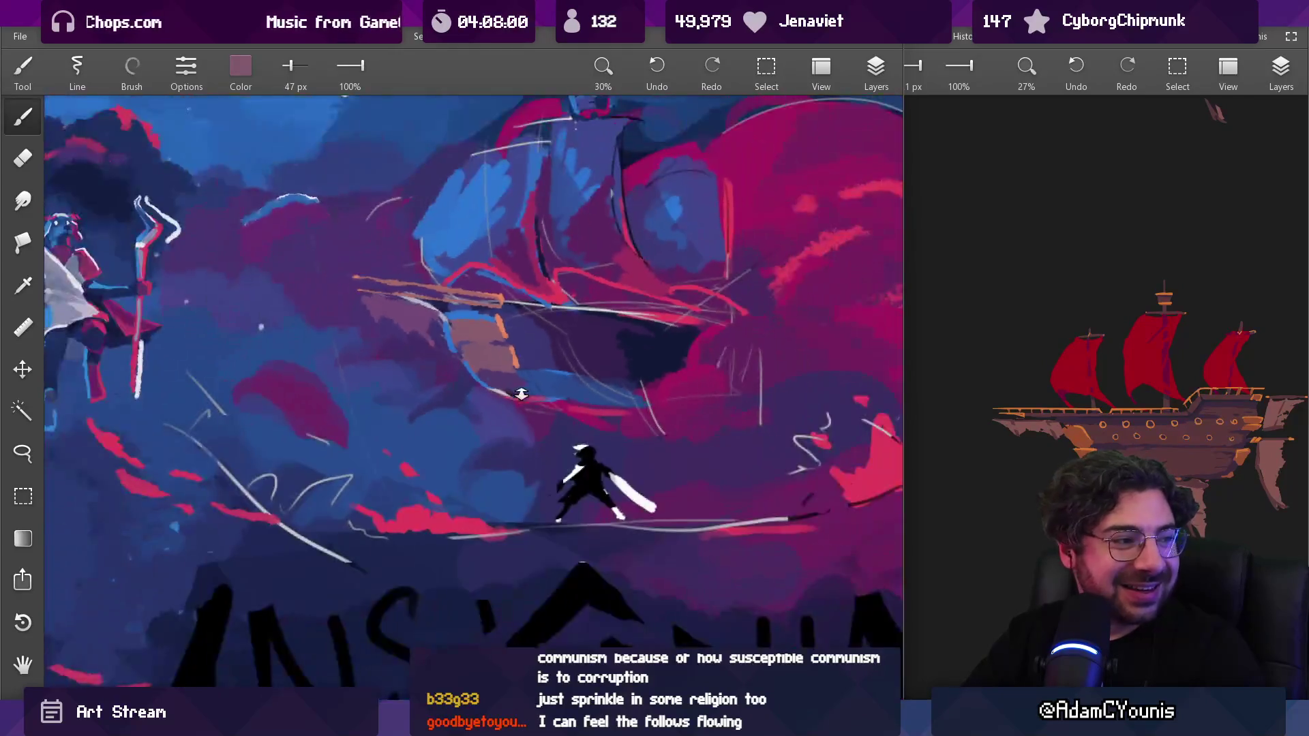
scroll(519, 341, "up", 6)
Pick blue from the hull edge and dark purple from the clouds, resizing the brush to 43 px
key("bracketleft")
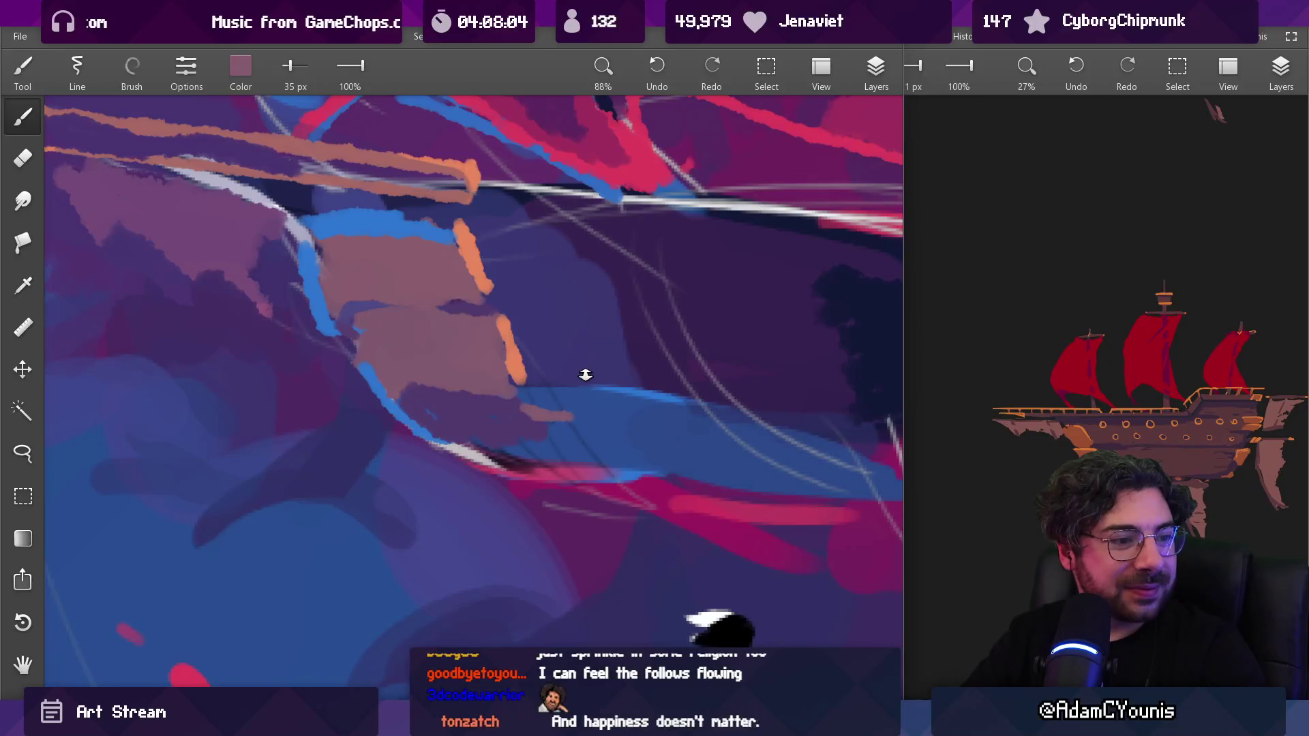
scroll(585, 374, "down", 2)
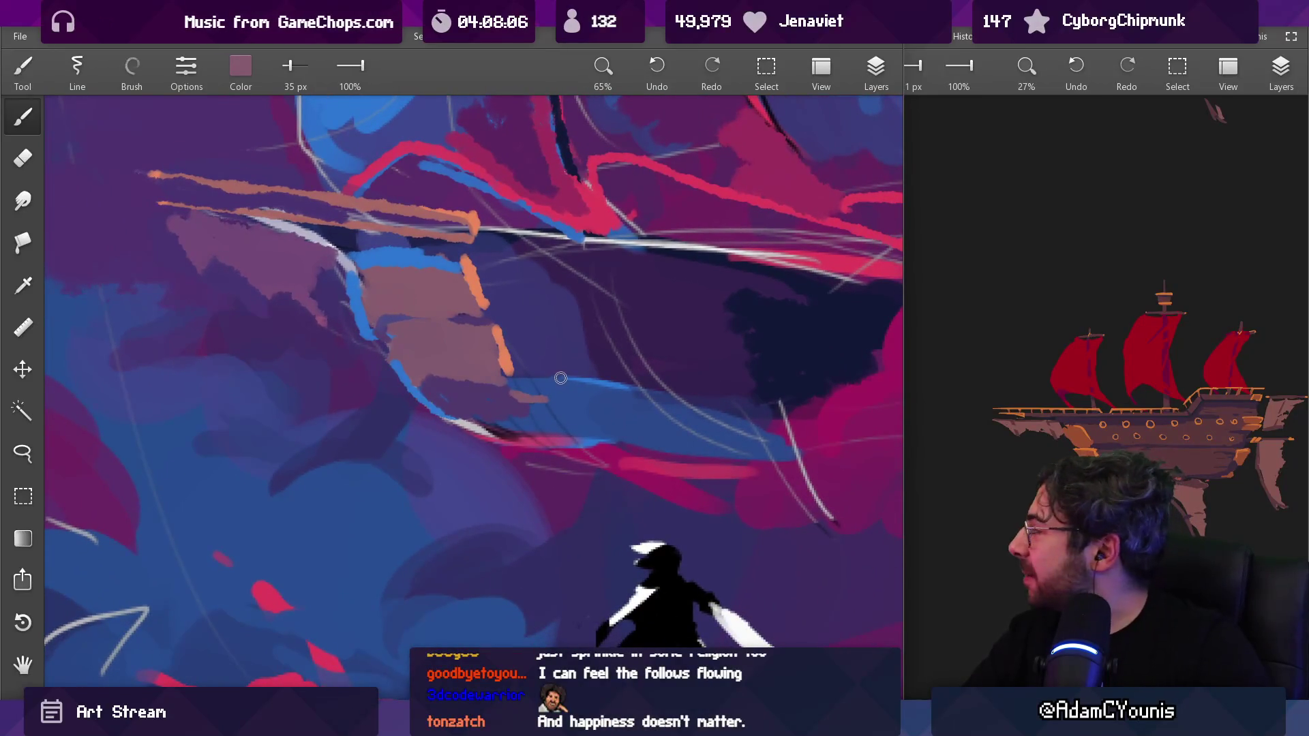
key("bracketleft")
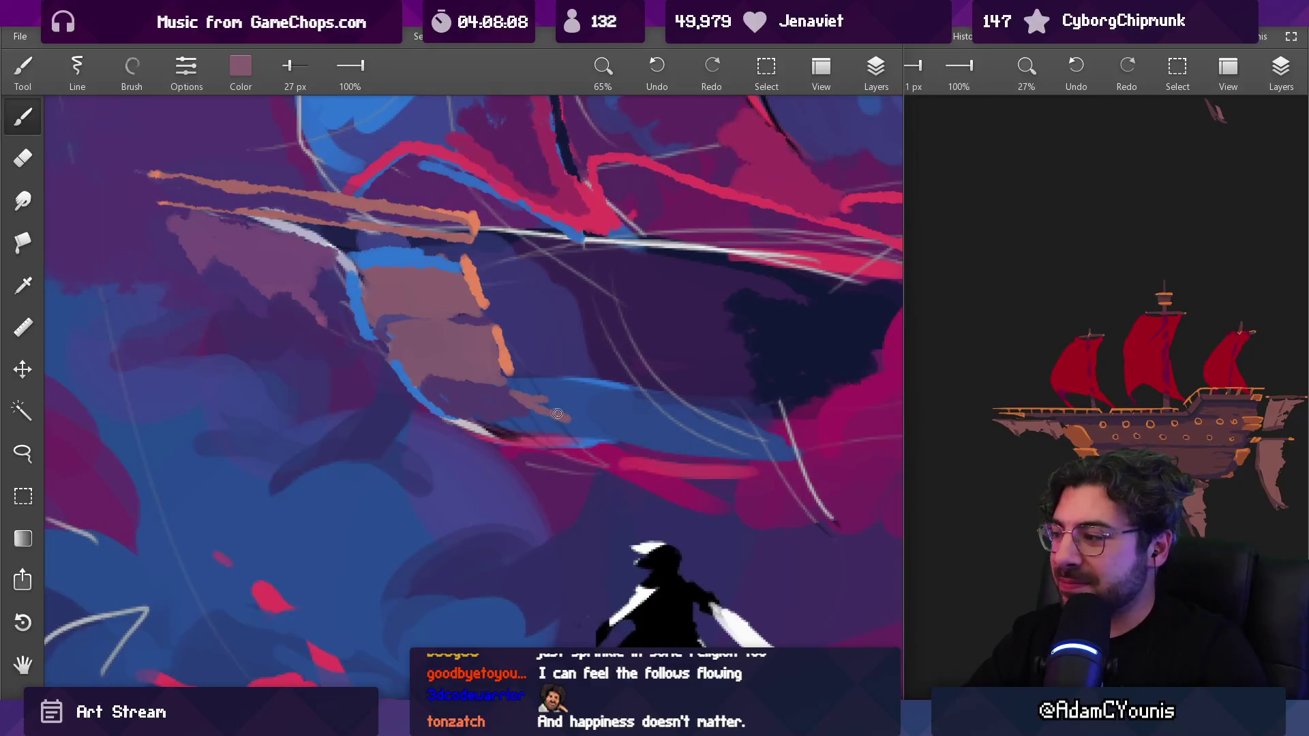
left_click(556, 400, "alt")
key("bracketright")
key("bracketright")
left_click(504, 409, "alt")
scroll(560, 428, "down", 10)
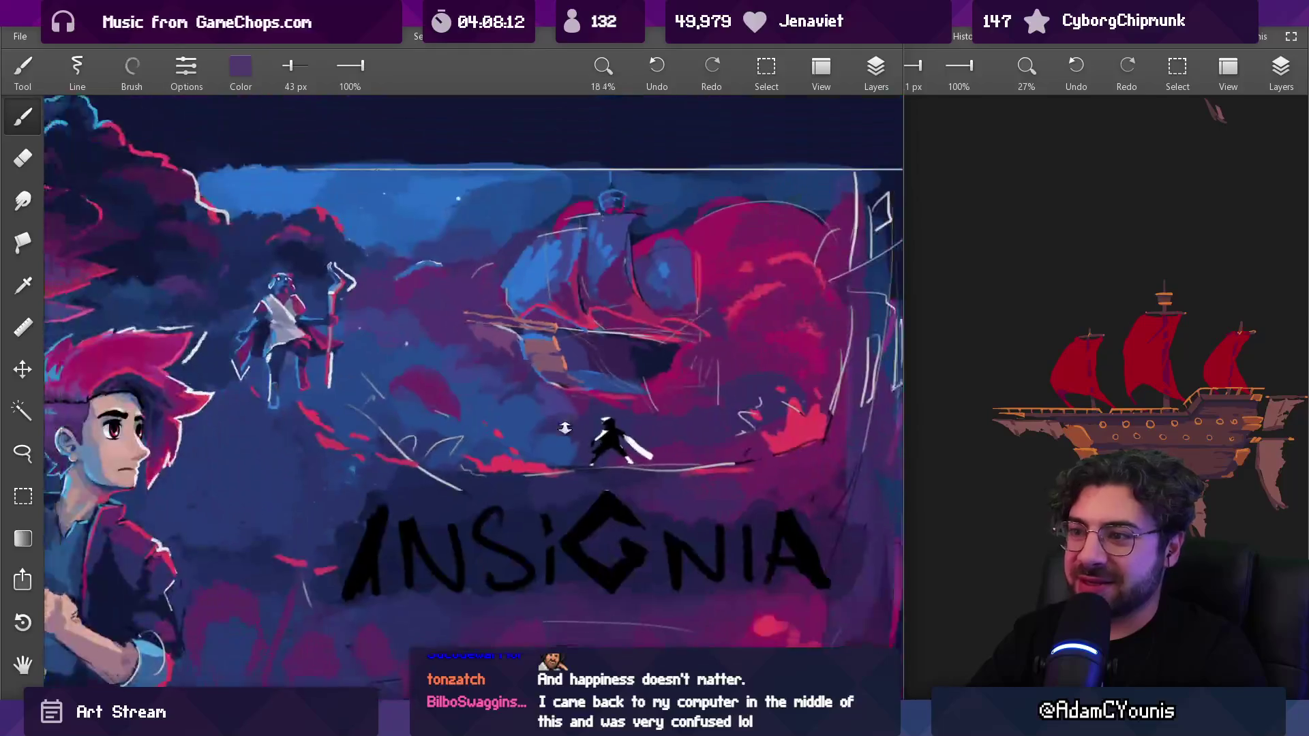
Load the pink-red cloud colour with a 57 px brush and zoom out over the artwork
scroll(644, 281, "up", 4)
left_click(644, 282, "alt")
key("bracketright")
key("bracketright")
key("bracketright")
key("bracketleft")
key("bracketleft")
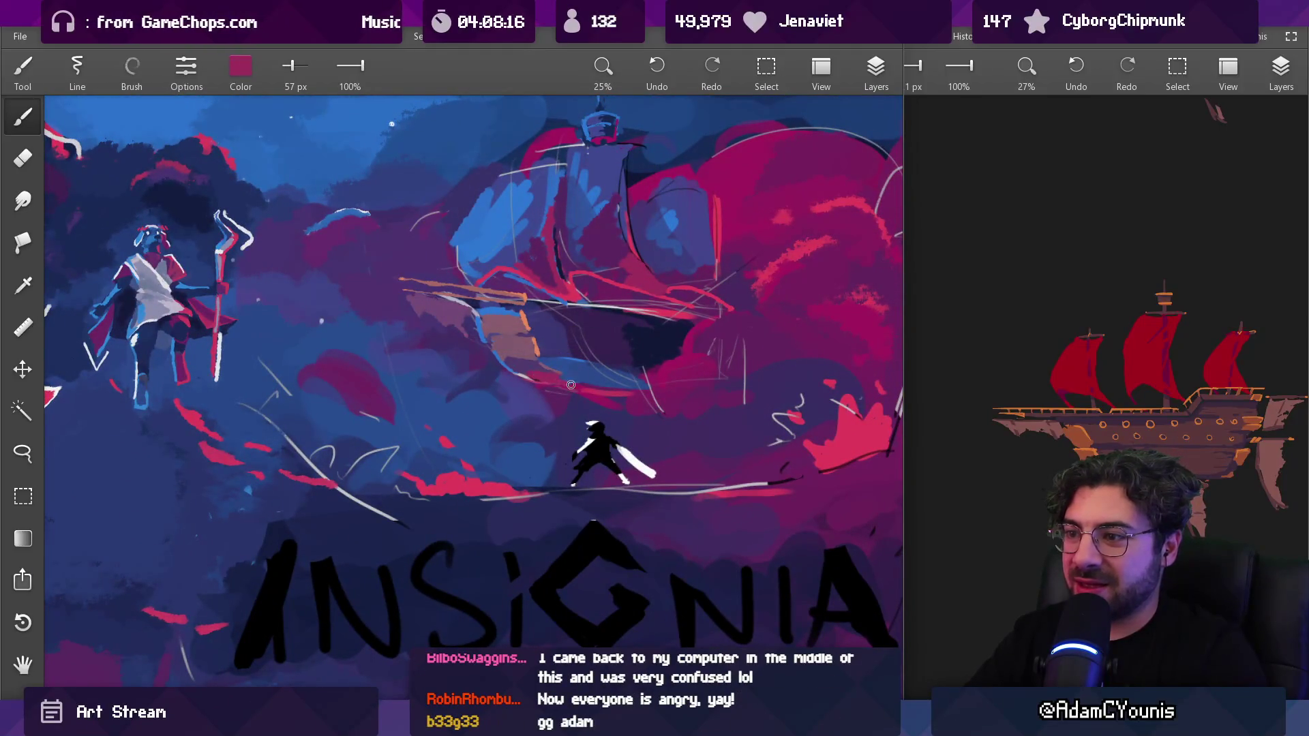
scroll(615, 351, "down", 1)
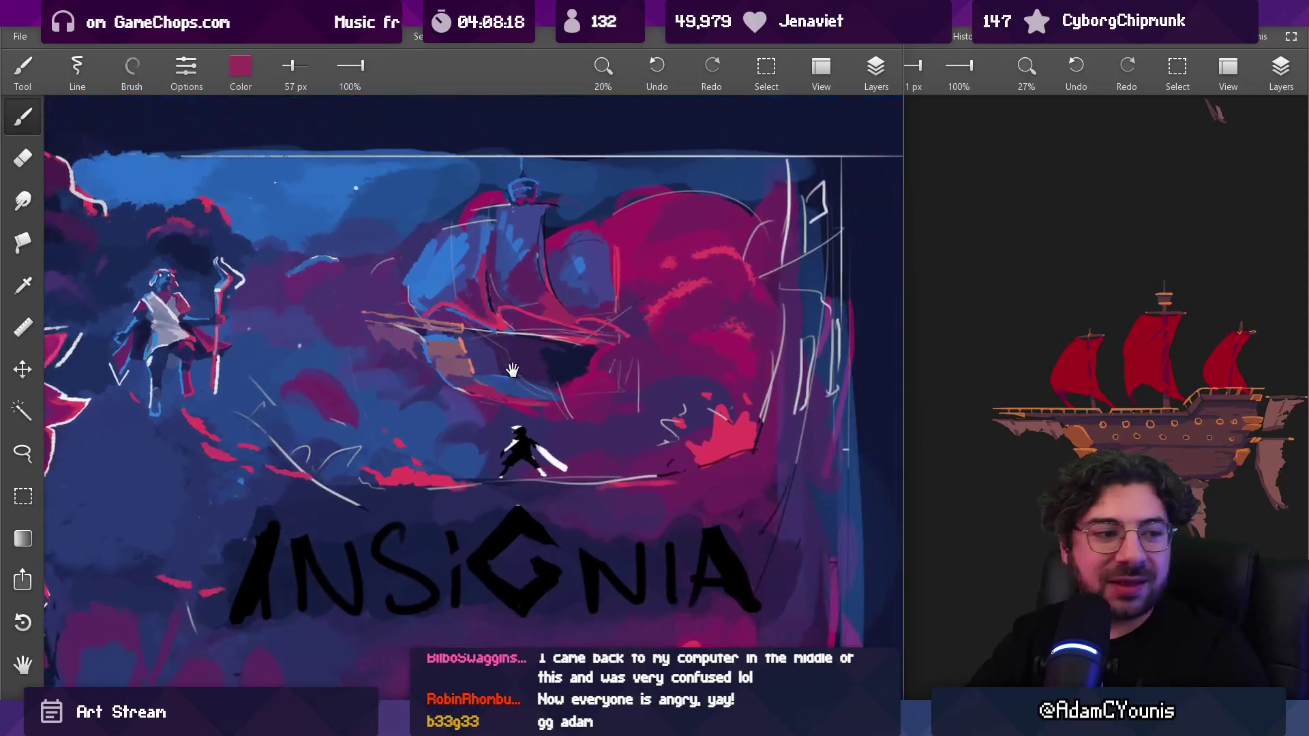
scroll(574, 347, "right", 2)
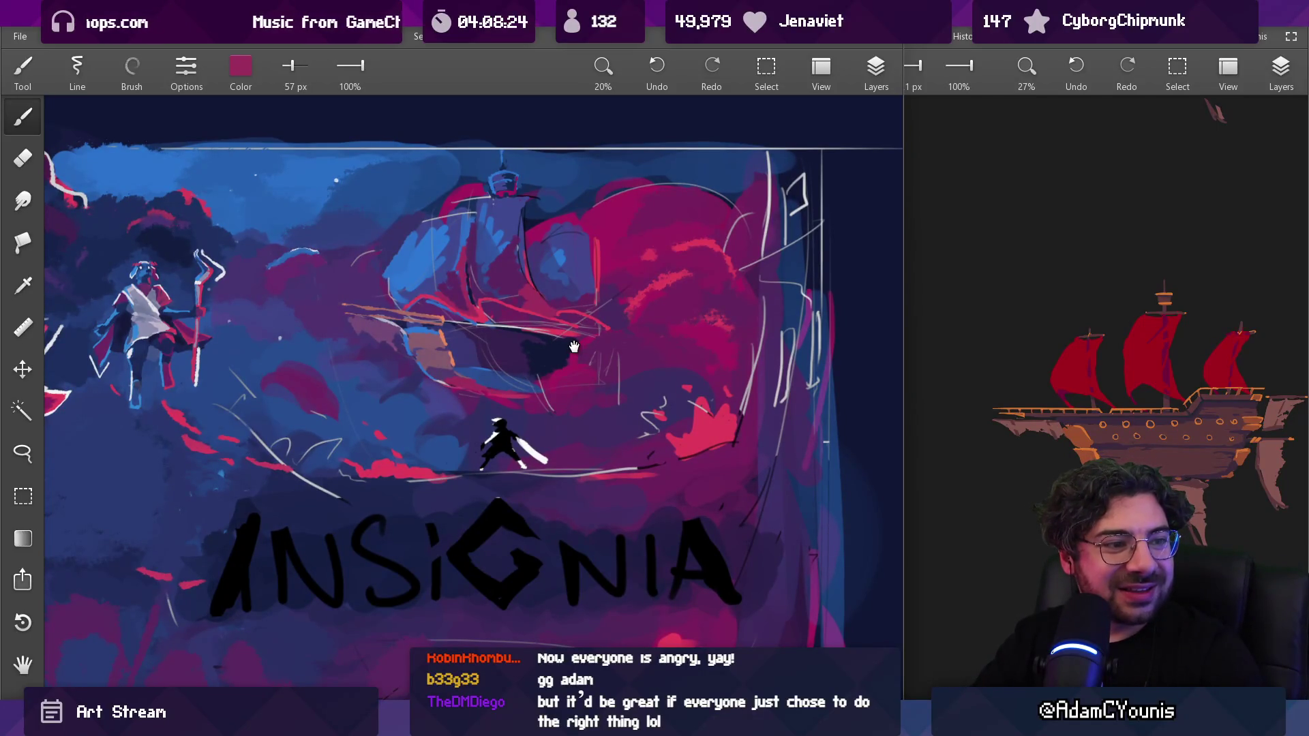
scroll(444, 324, "down", 2)
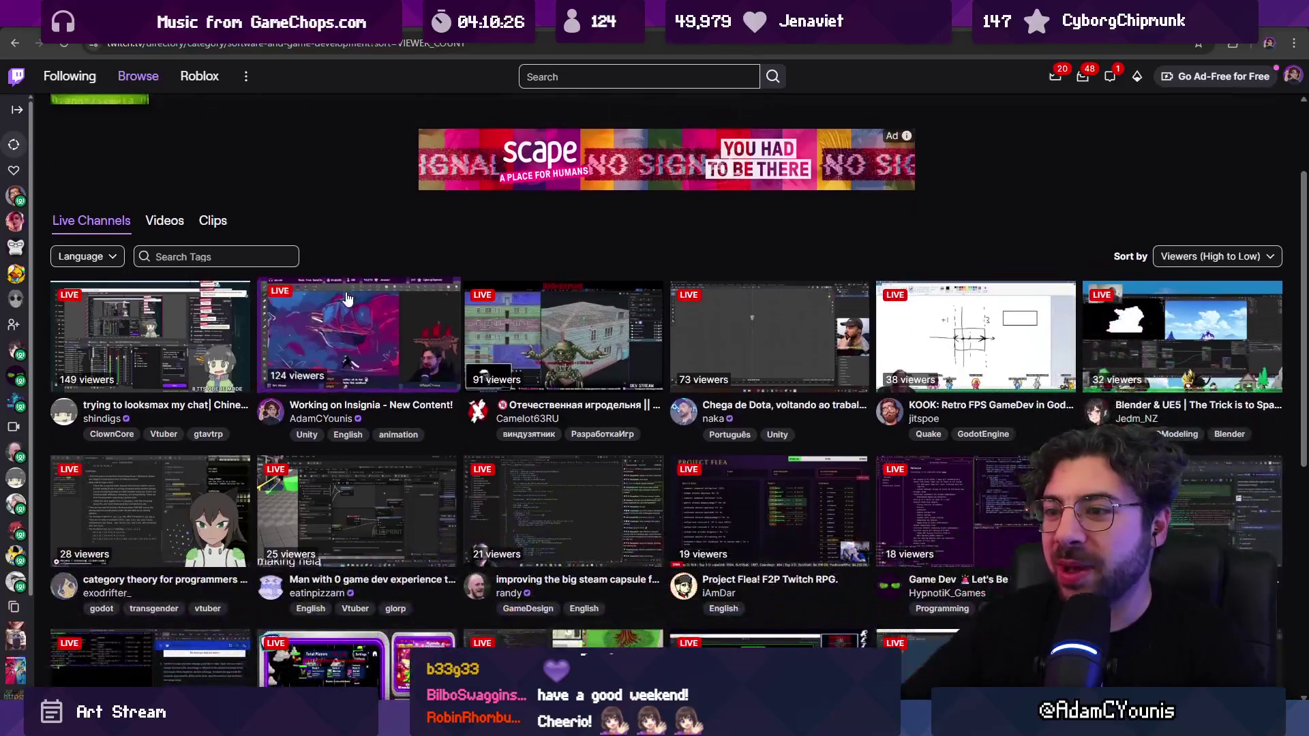
scroll(443, 323, "down", 3)
scroll(578, 301, "up", 2)
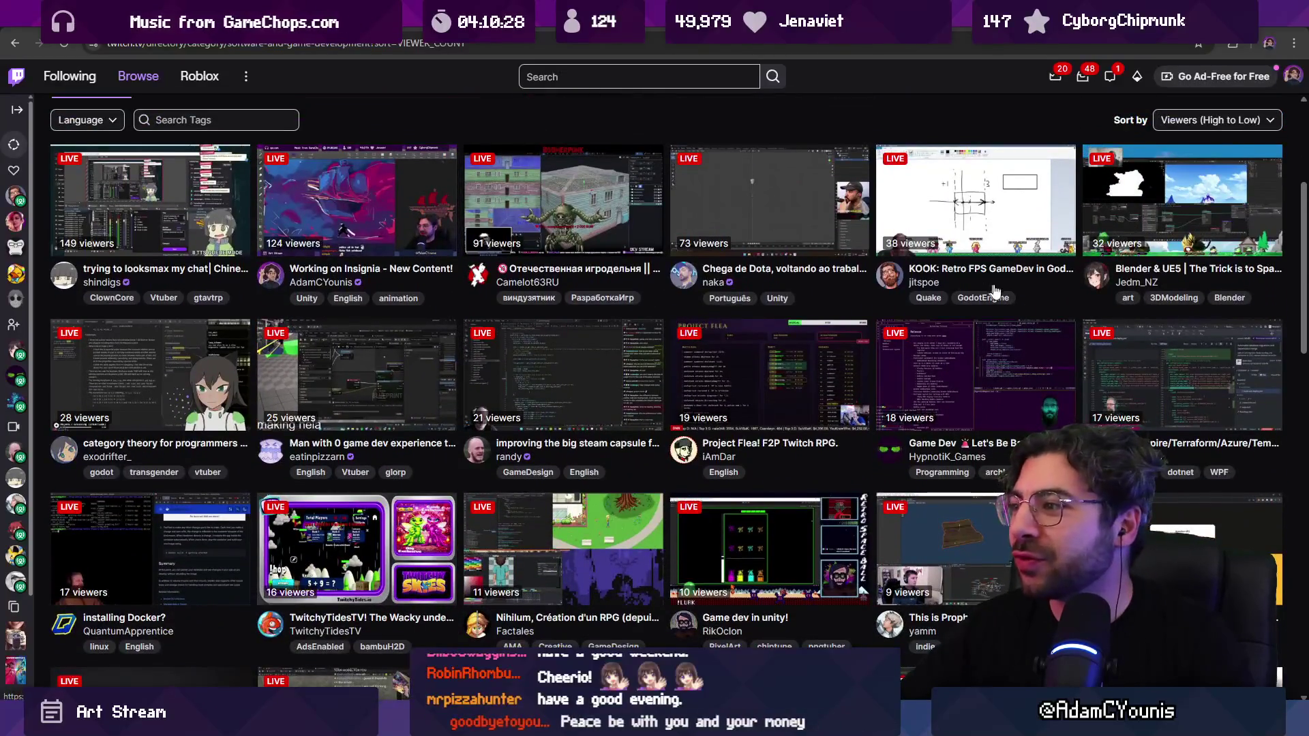
scroll(532, 327, "down", 2)
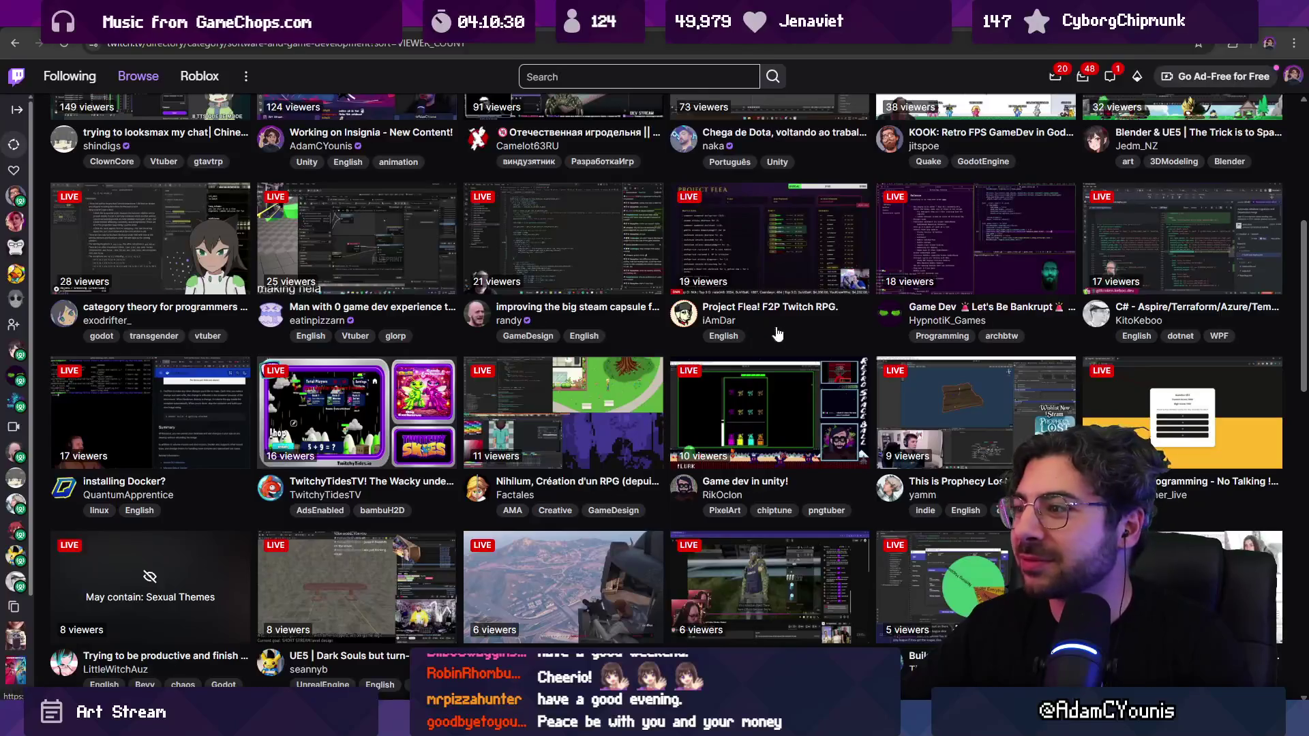
scroll(772, 332, "down", 1)
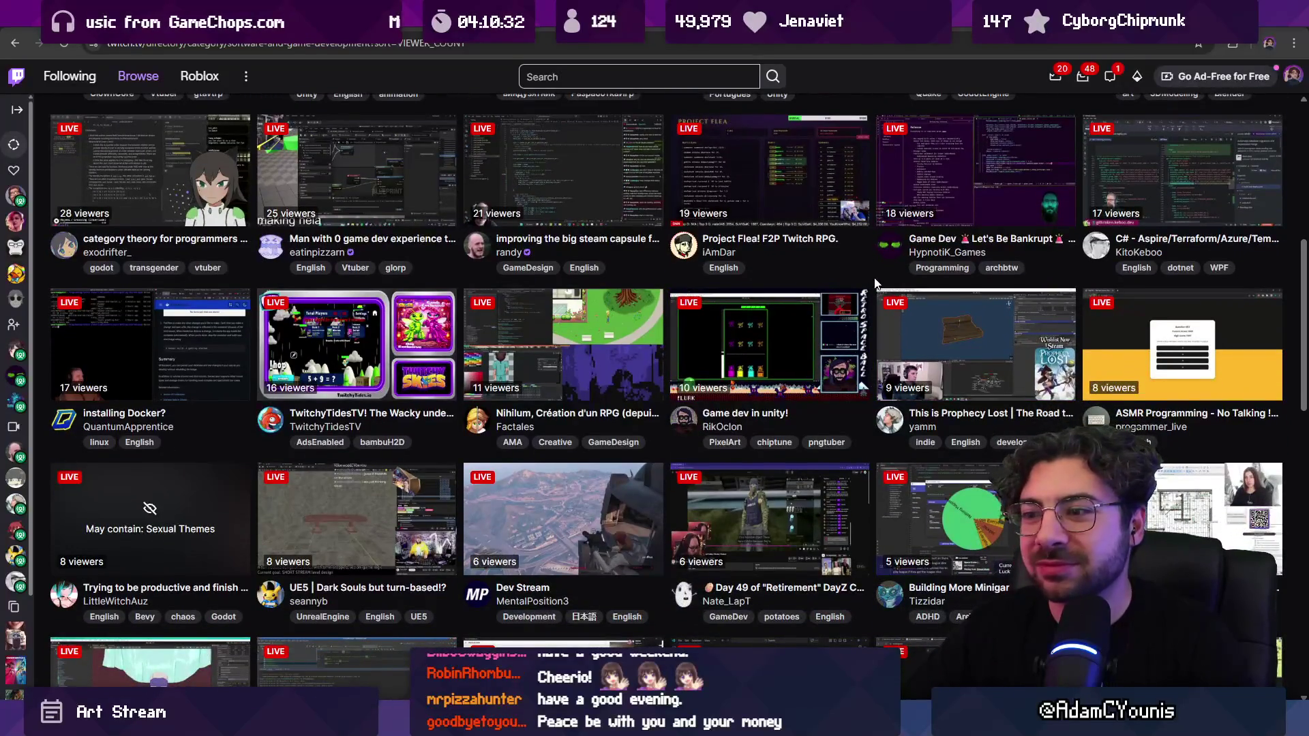
scroll(875, 281, "down", 2)
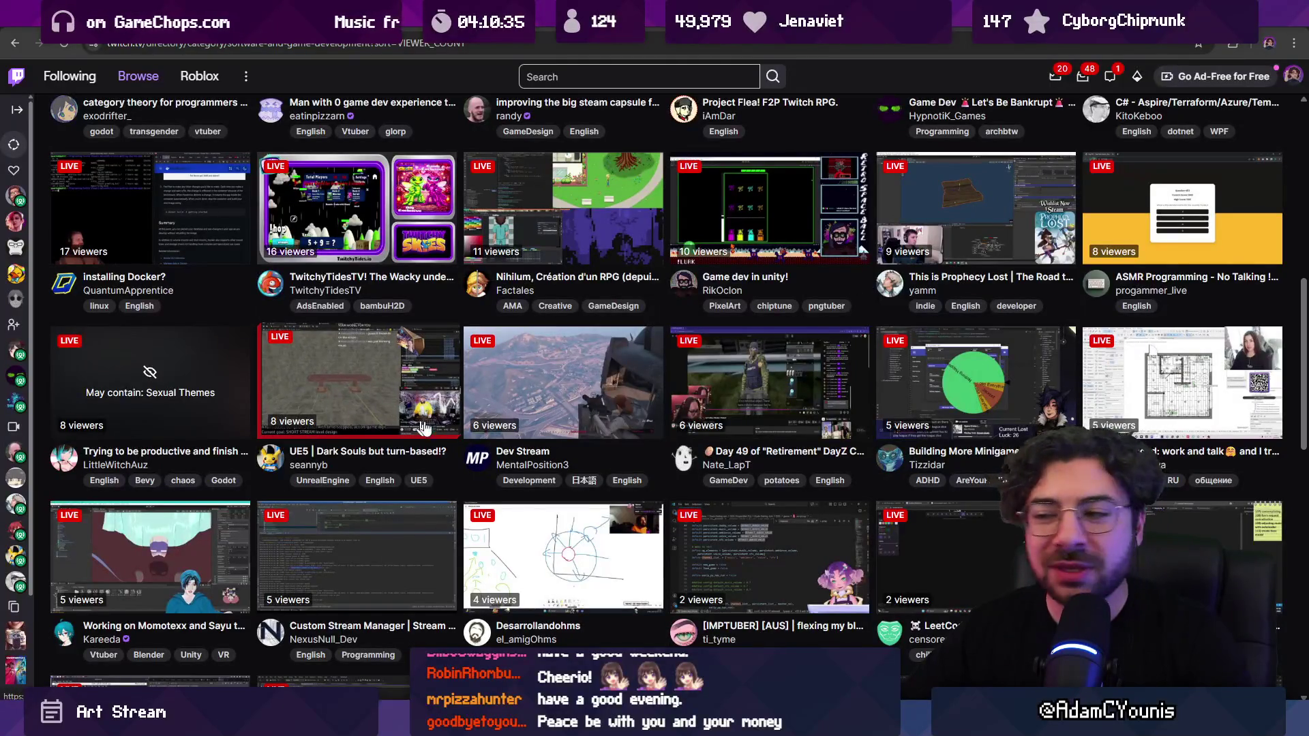
scroll(688, 458, "down", 1)
scroll(688, 458, "down", 1)
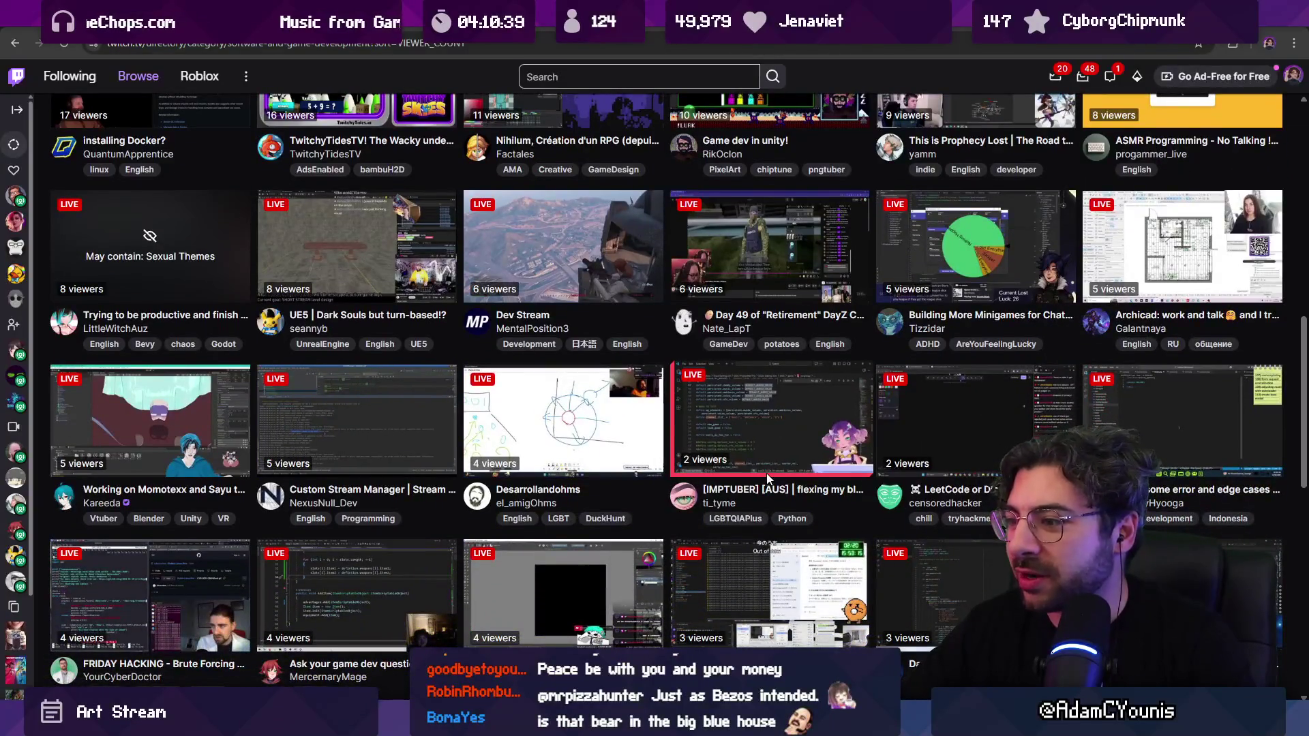
scroll(768, 478, "down", 2)
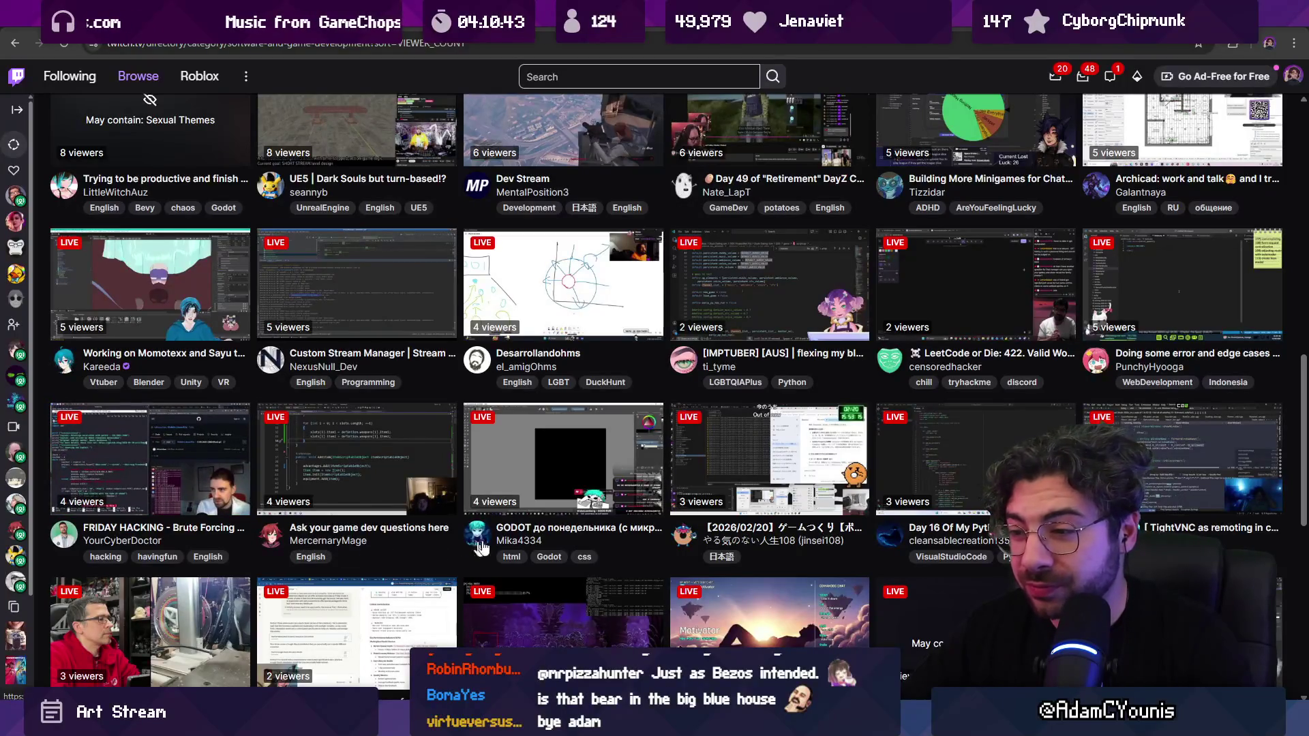
scroll(825, 538, "down", 2)
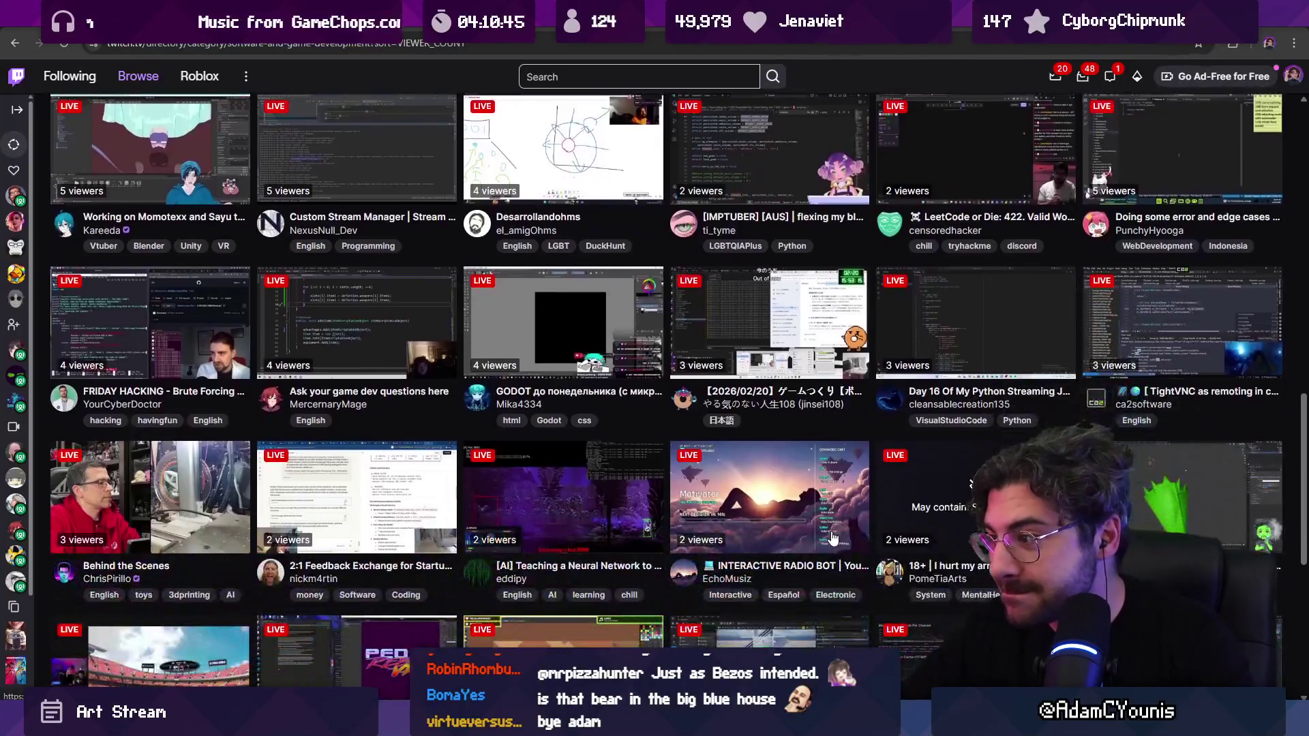
scroll(428, 483, "down", 3)
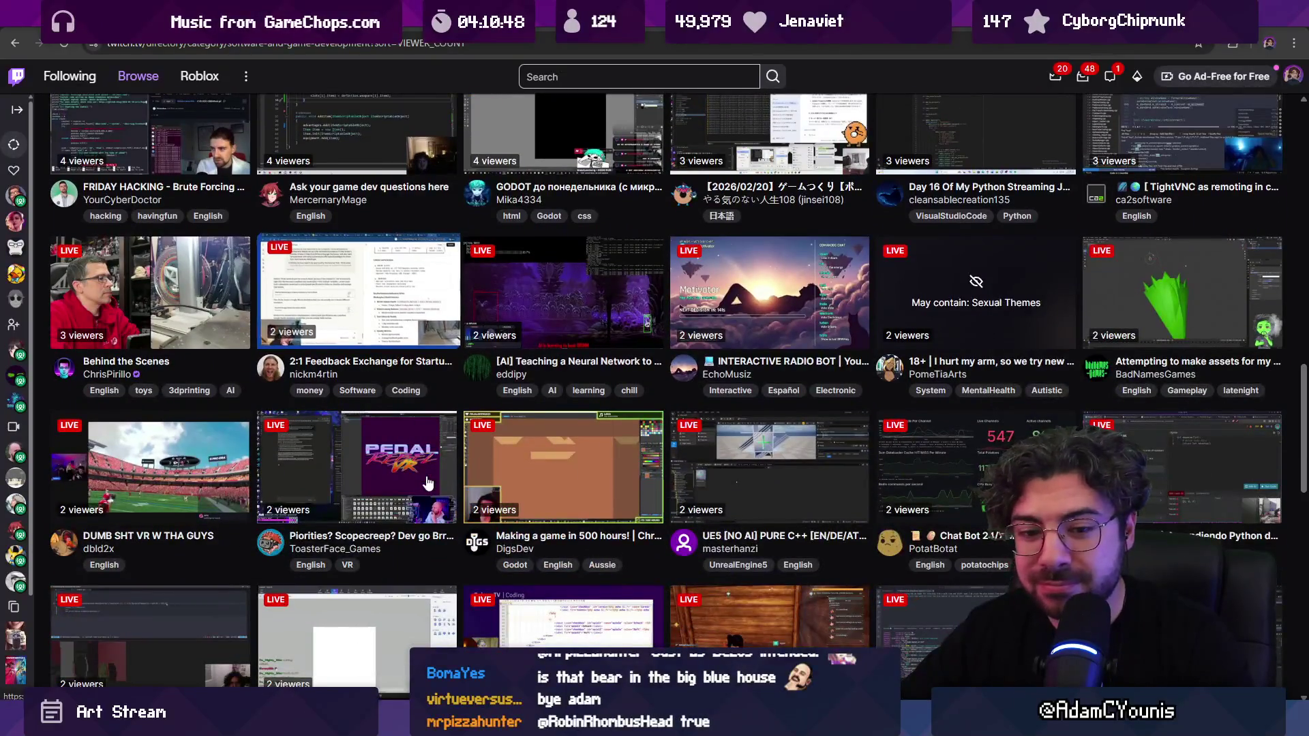
scroll(429, 482, "down", 2)
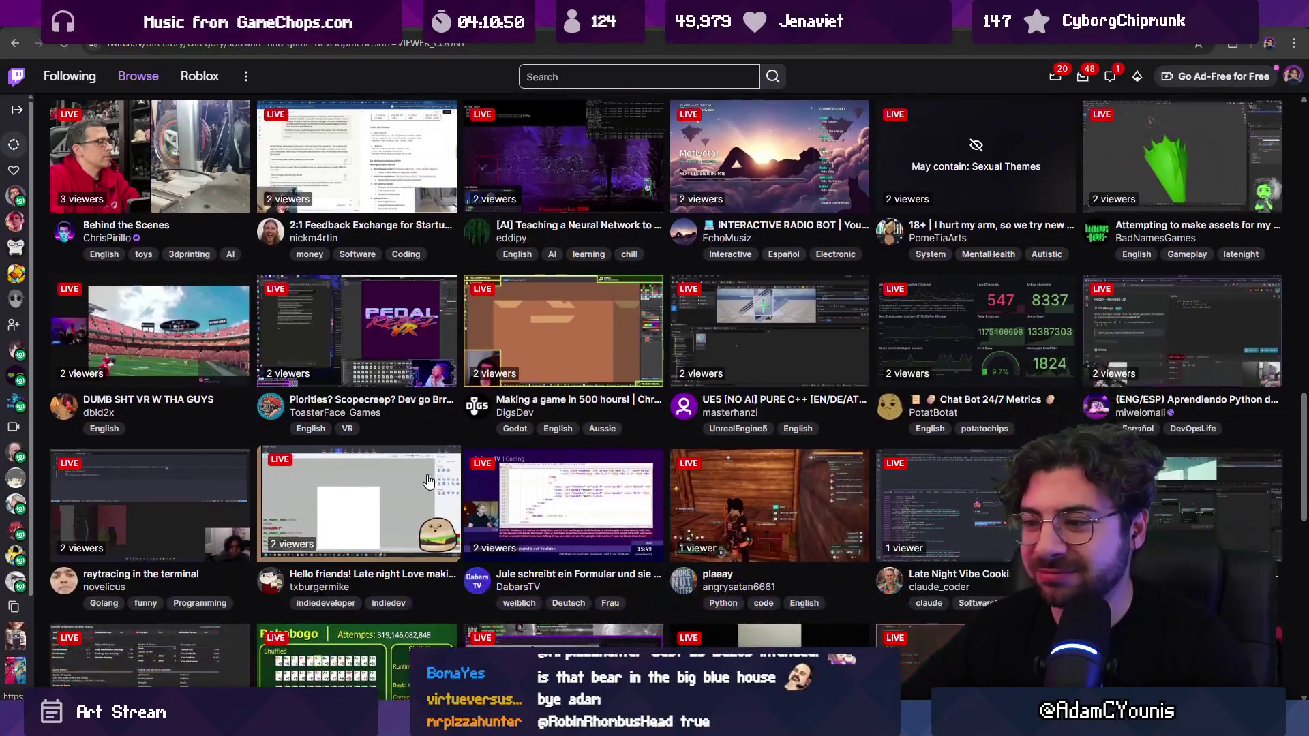
scroll(308, 521, "down", 5)
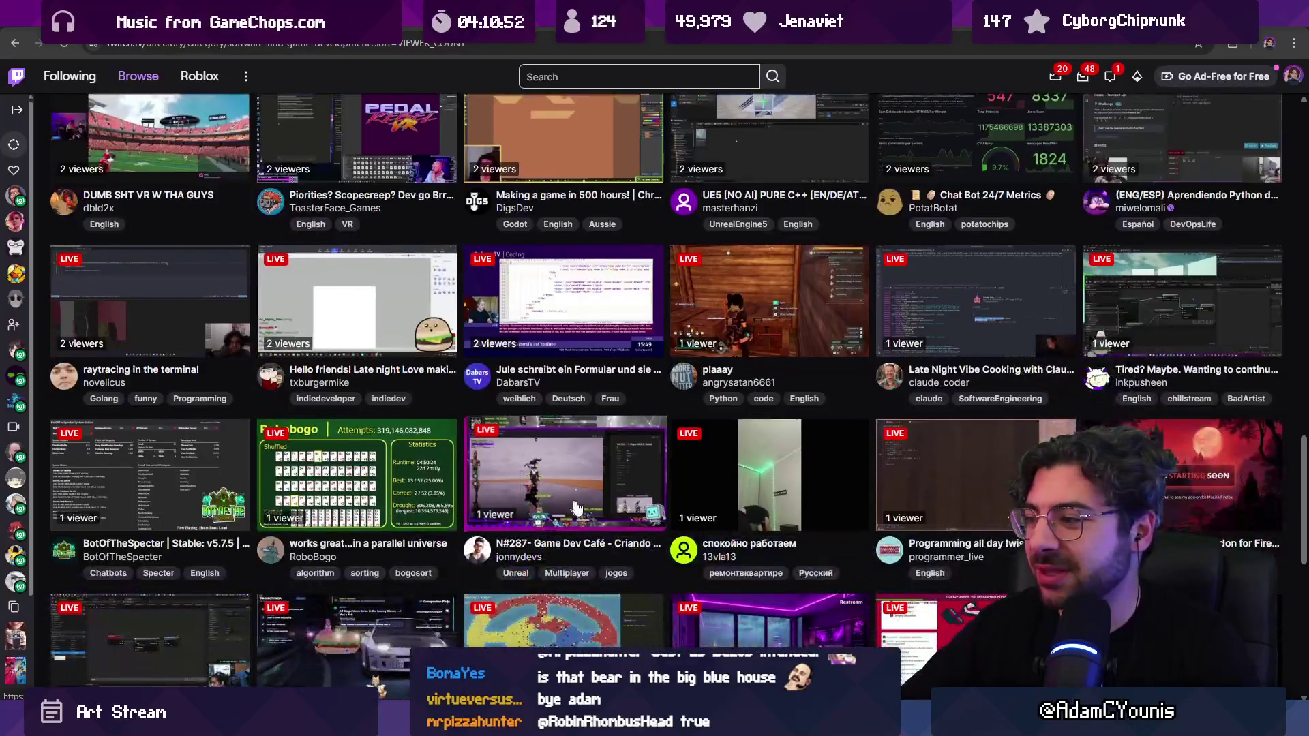
scroll(625, 502, "up", 20)
scroll(621, 471, "up", 6)
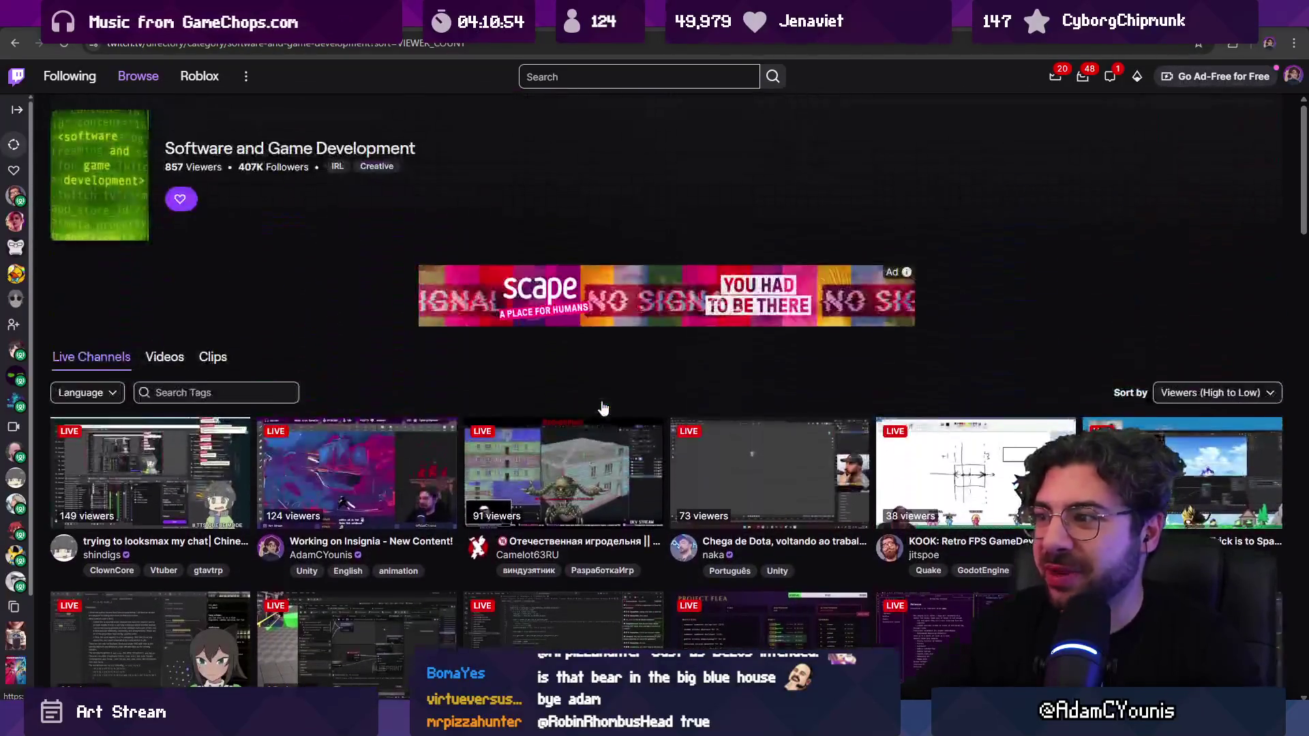
scroll(618, 395, "down", 5)
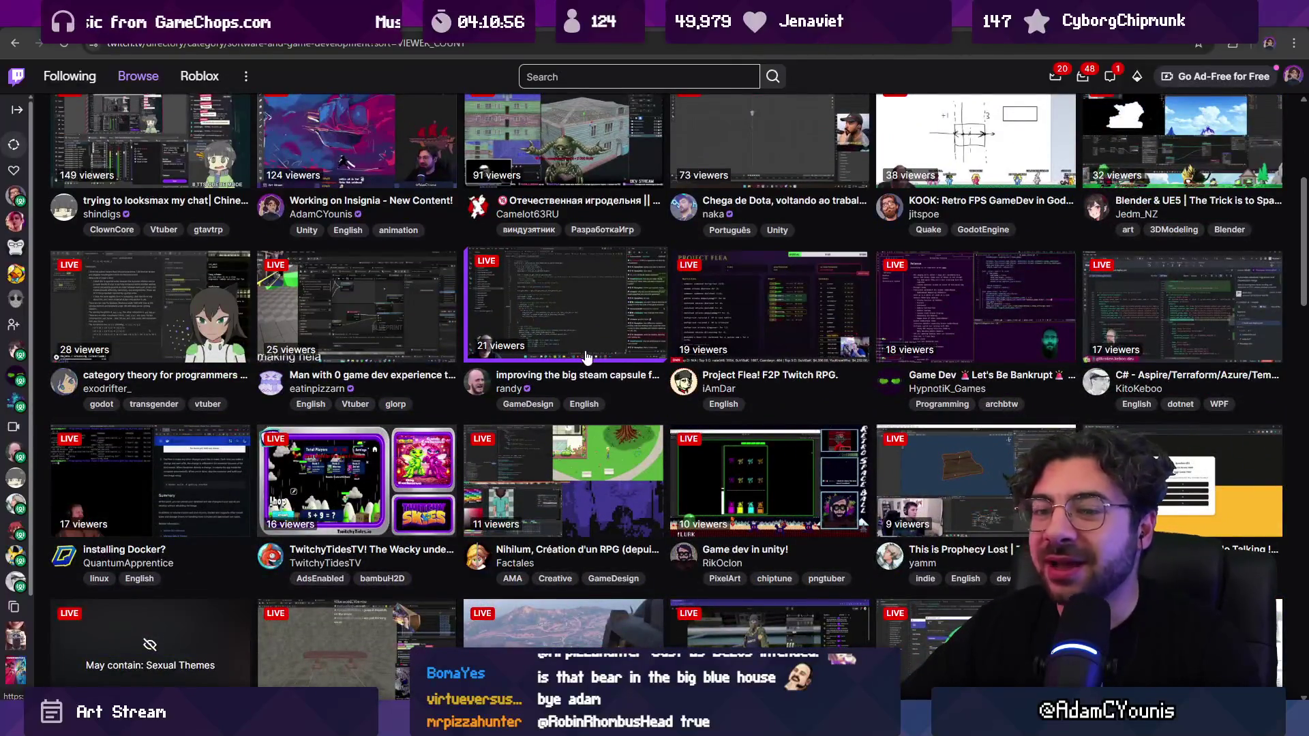